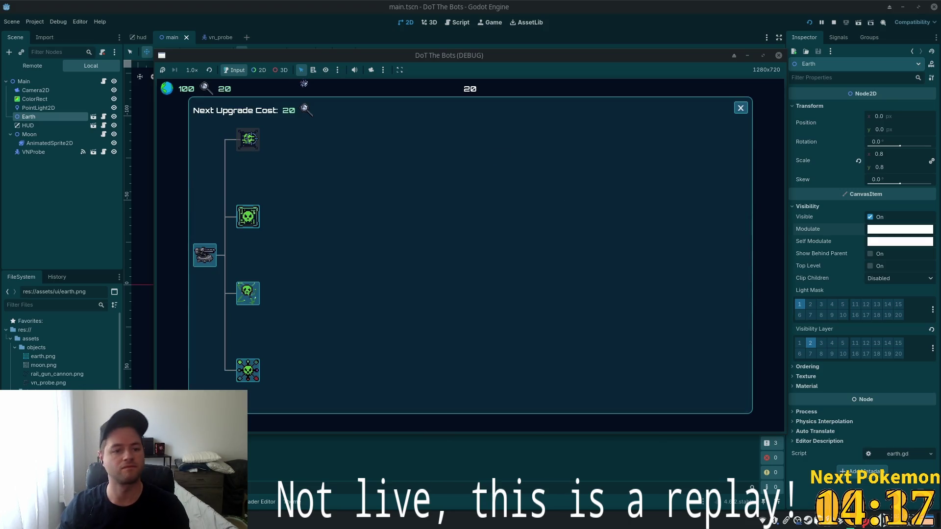
Buy the top skill-tree upgrade, close the panel, stop the game with F8, and switch to Cursor.
click(248, 140)
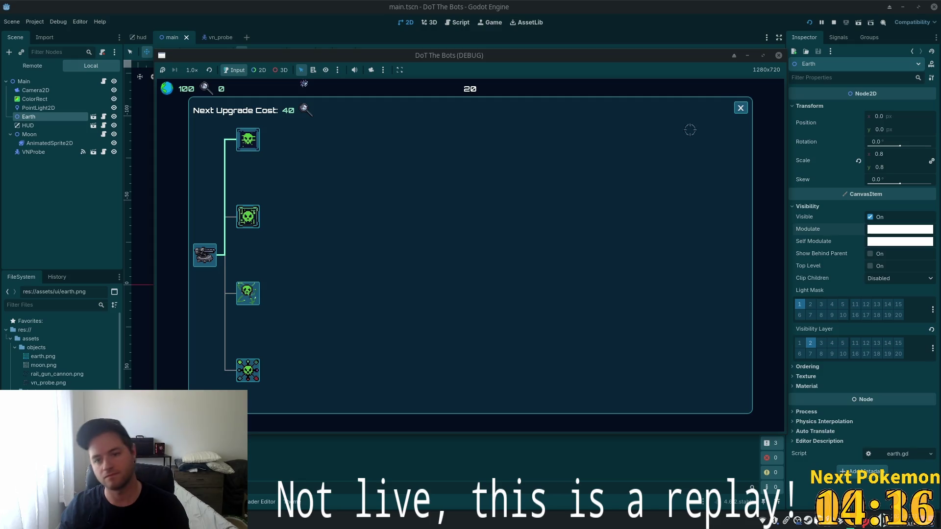
click(741, 108)
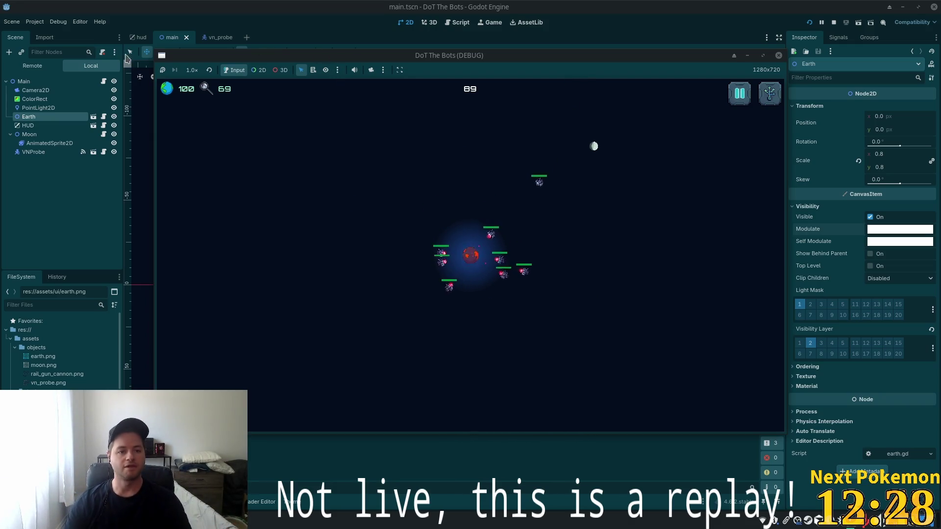
key(F8)
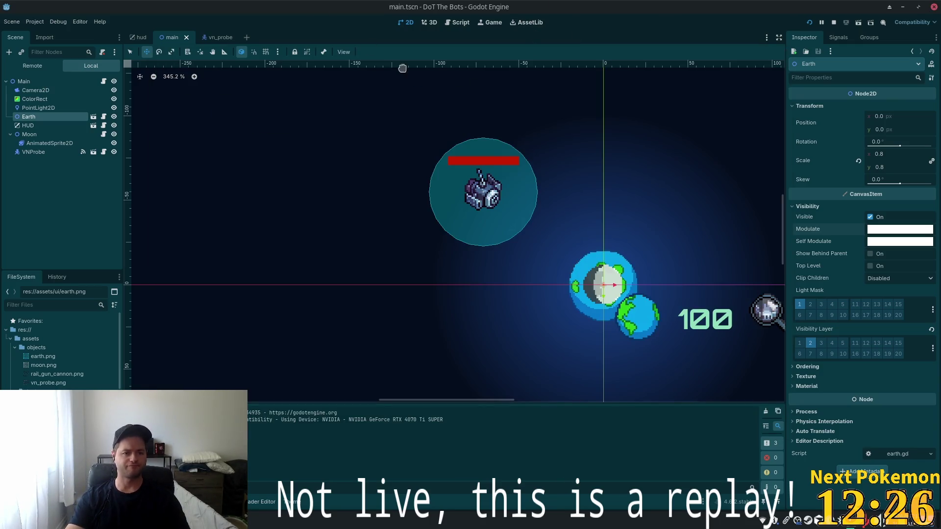
key(alt+Tab)
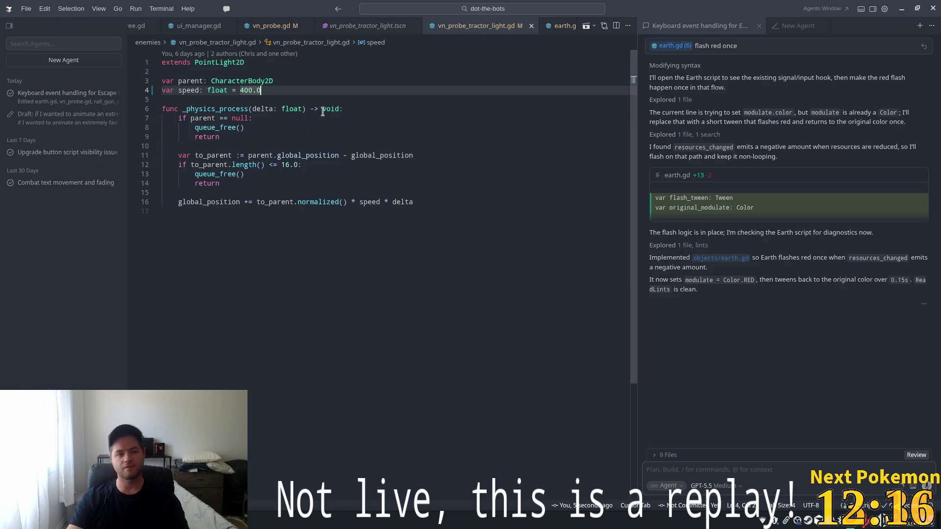
Inspect the queue_free check on line 13 of vn_probe_tractor_light.gd, then return to Godot.
click(363, 177)
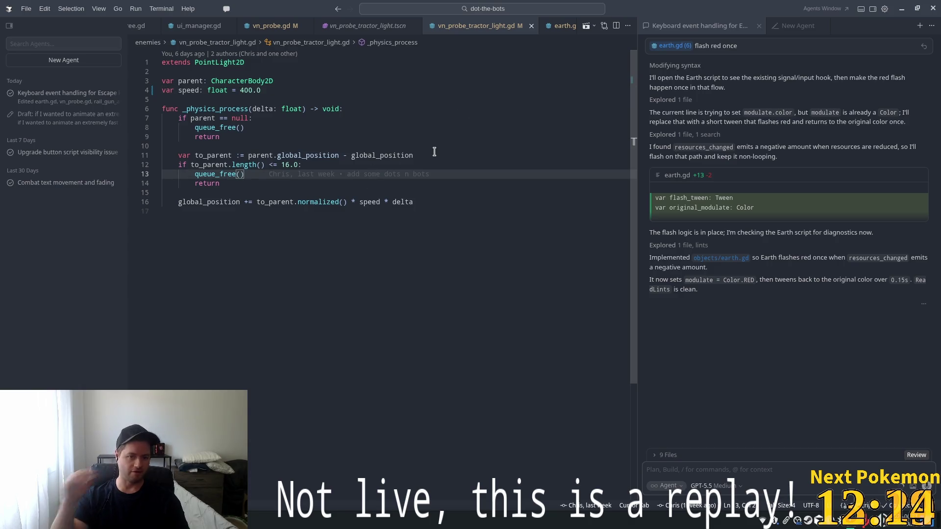
key(alt+Tab)
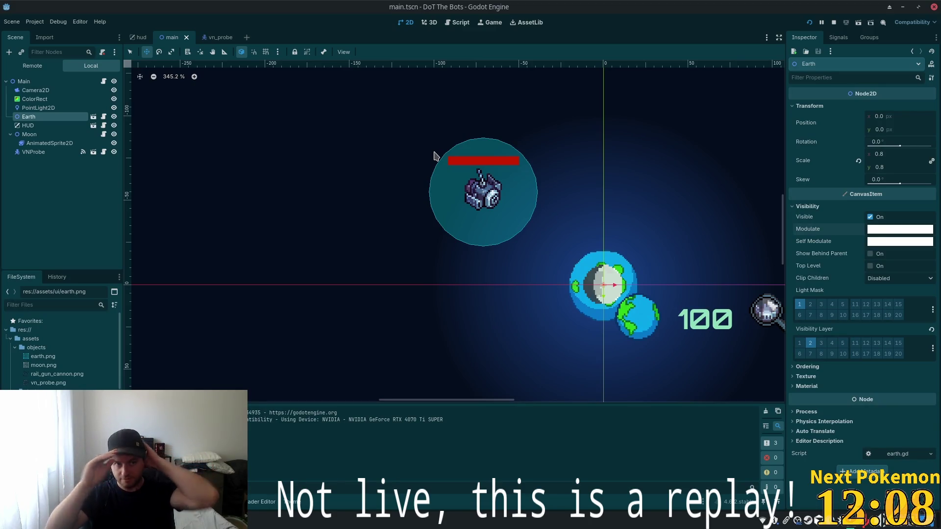
In hud.tscn, attach a new Label script to LabelResources at res://ui/label_resources.gd.
click(139, 37)
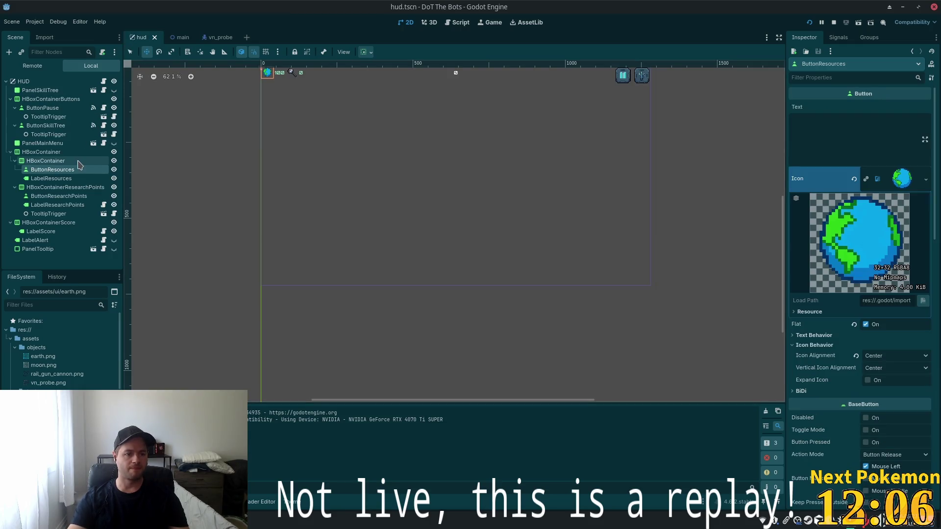
click(52, 178)
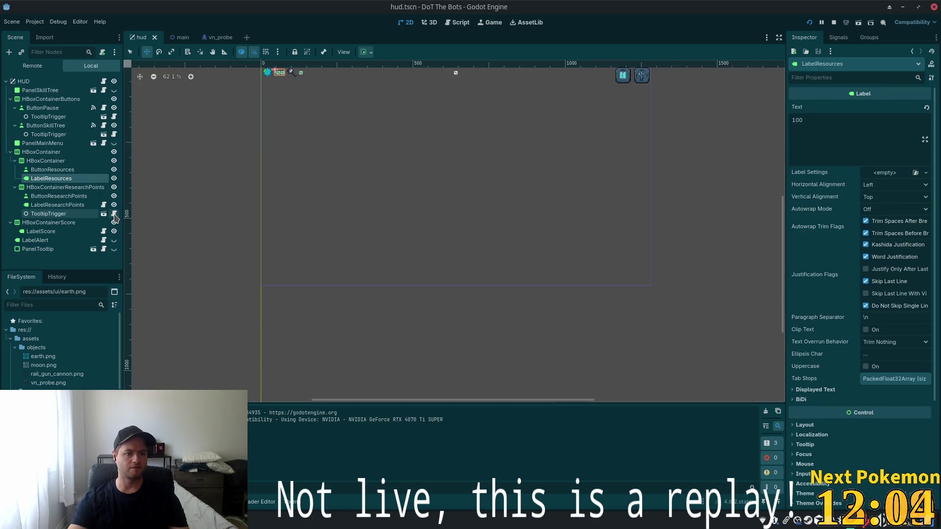
click(104, 204)
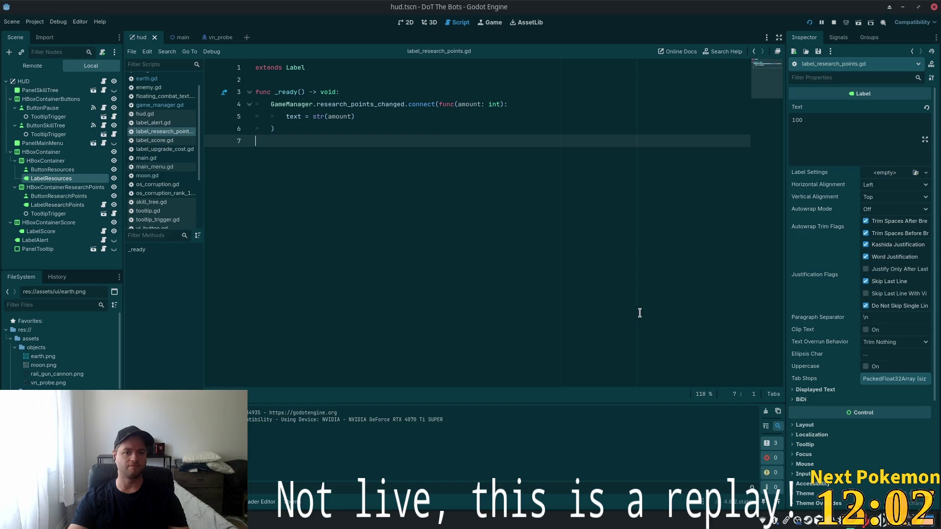
click(49, 152)
click(51, 179)
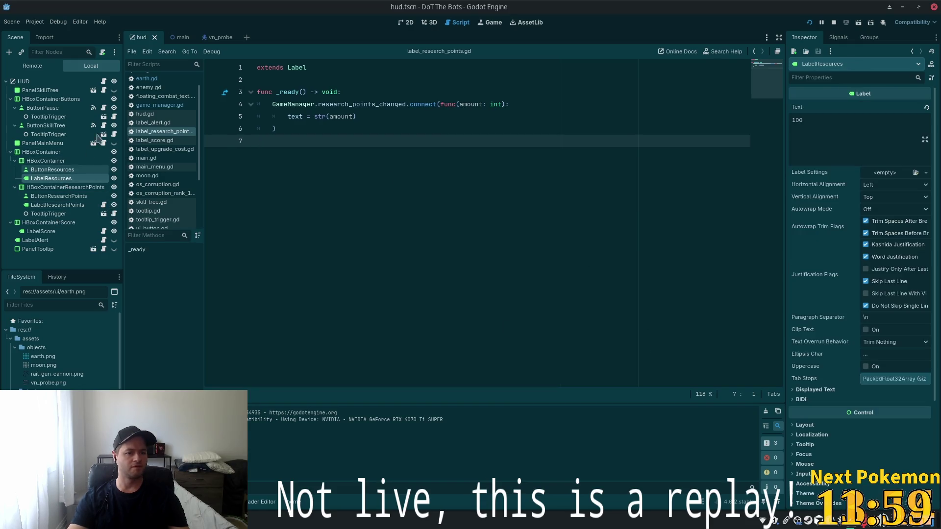
click(103, 53)
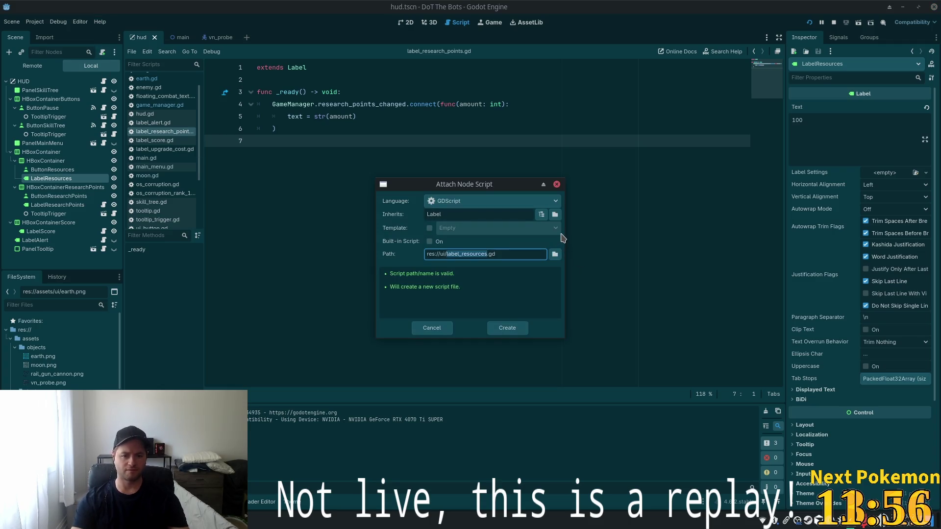
key(ctrl+shift+Right)
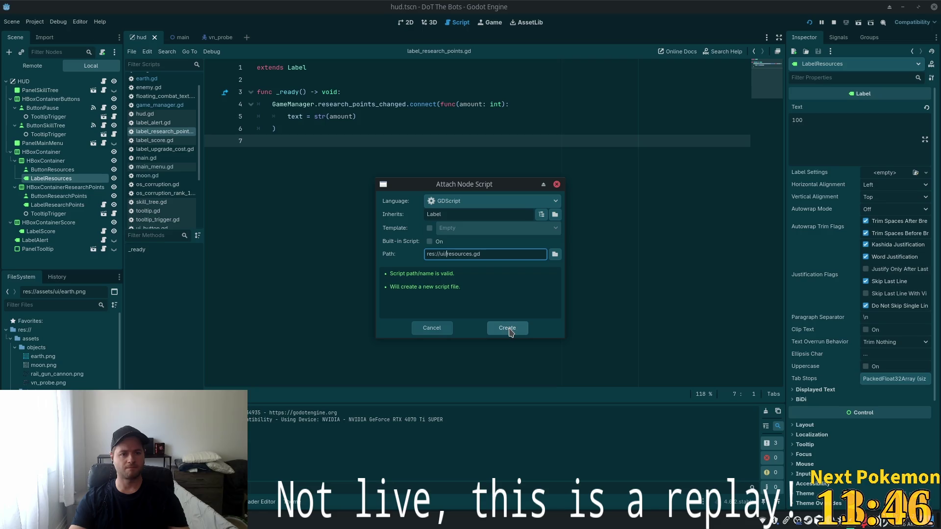
text(label_)
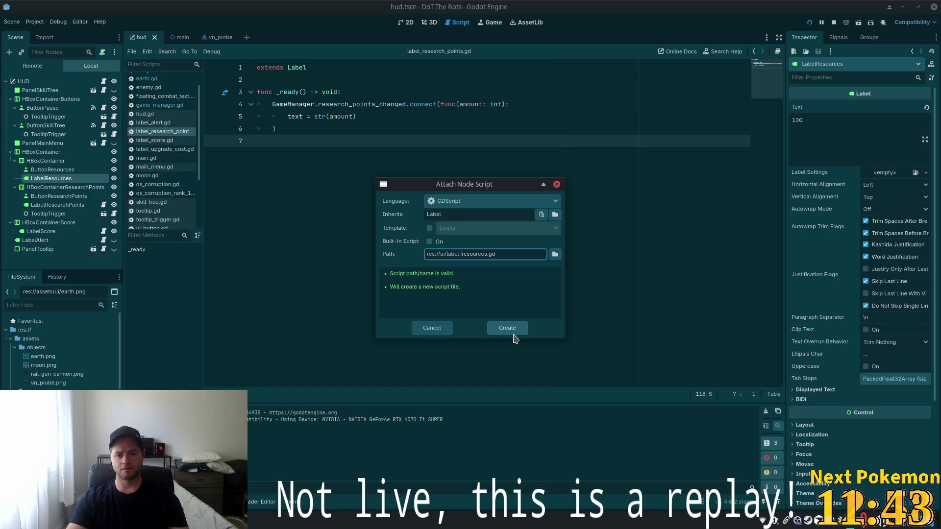
click(510, 330)
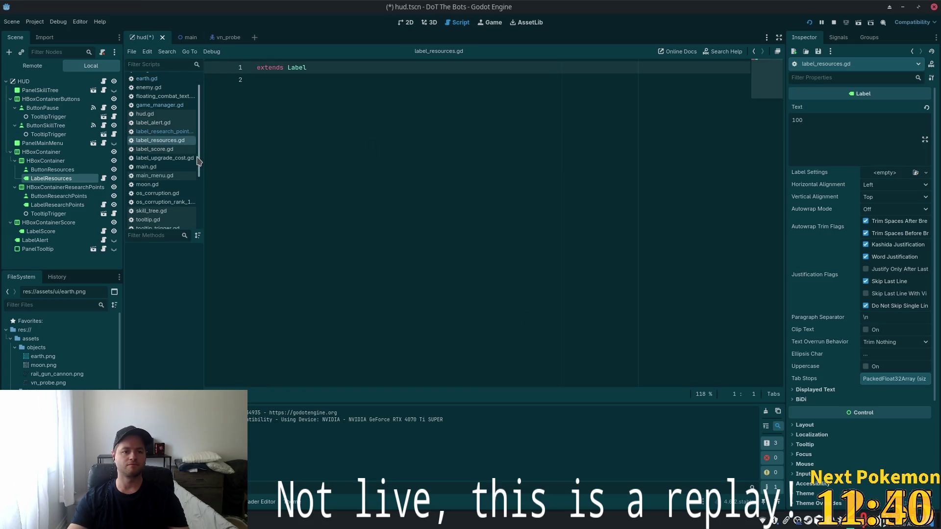
Copy the label_research_points.gd code into label_resources.gd, replacing its contents.
click(167, 132)
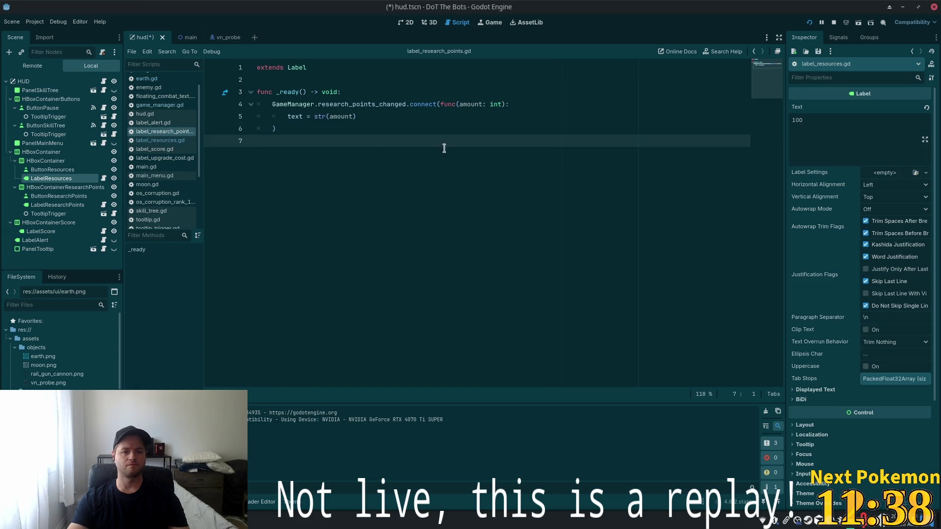
drag(347, 171, 235, 50)
key(ctrl+c)
click(160, 140)
key(ctrl+a)
key(ctrl+v)
Connect to resources_changed instead of research_points_changed and remove the callback's amount parameter.
double_click(365, 105)
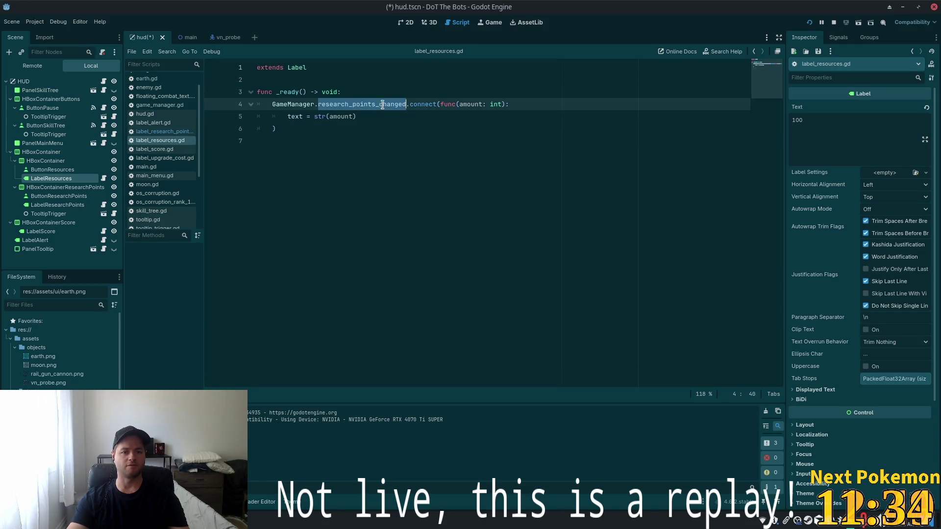
key(BackSpace)
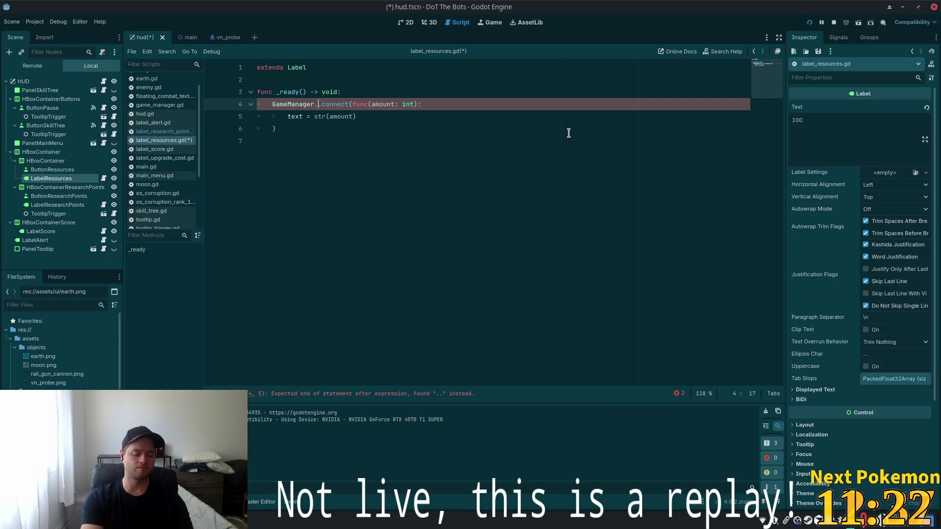
text(res)
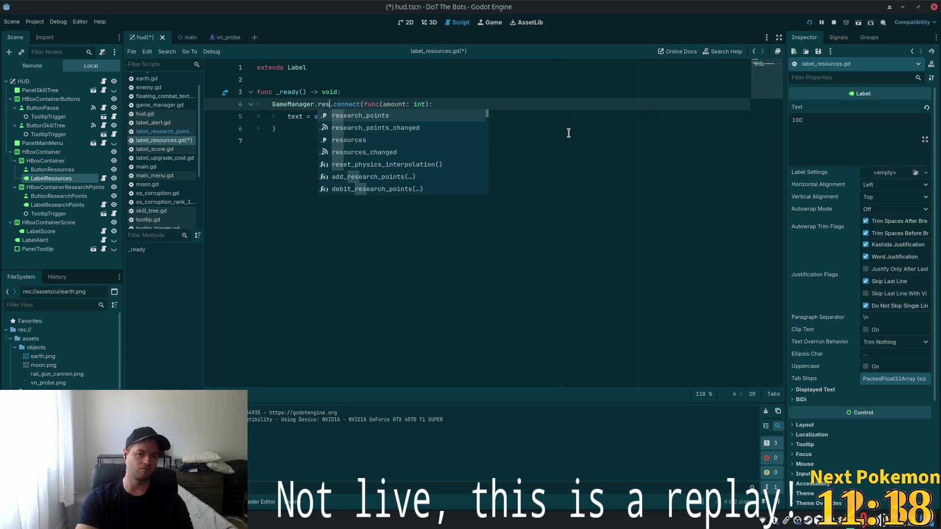
key(Down)
key(Down)
key(Down)
key(Return)
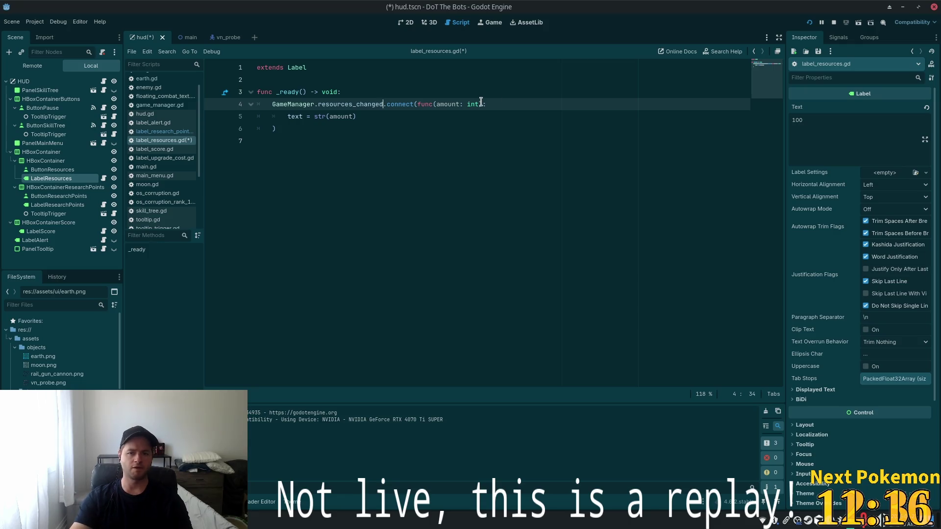
key(ctrl+shift+Left)
key(ctrl+shift+Left)
key(ctrl+shift+Left)
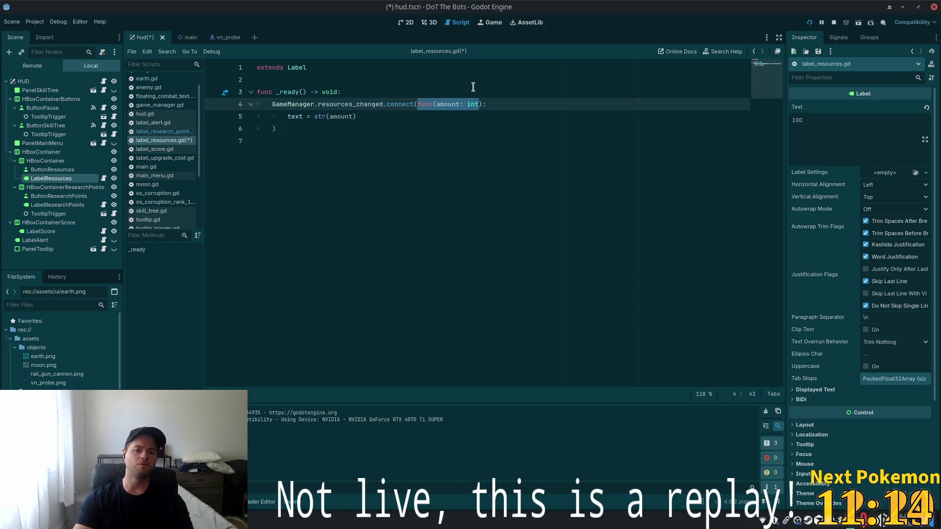
key(BackSpace)
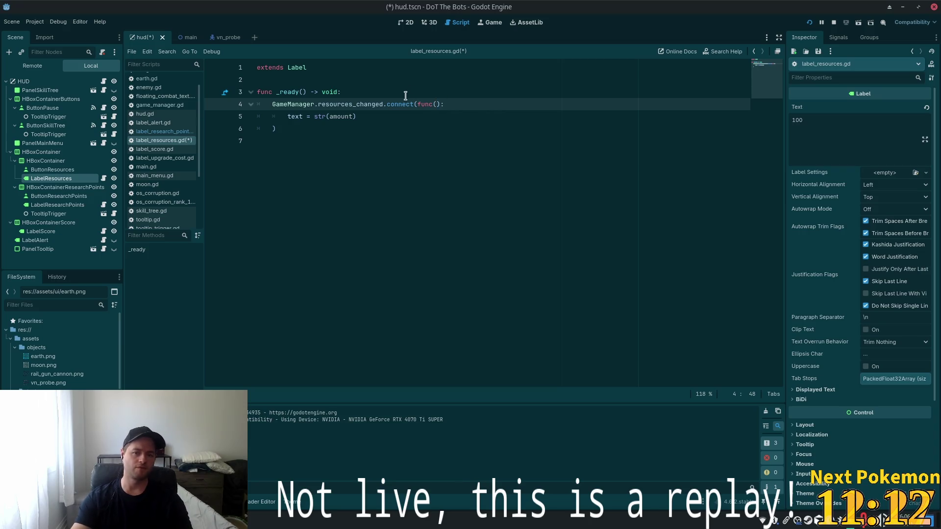
Set the label text to str(GameManager.resources), save the script, and run the game.
double_click(340, 117)
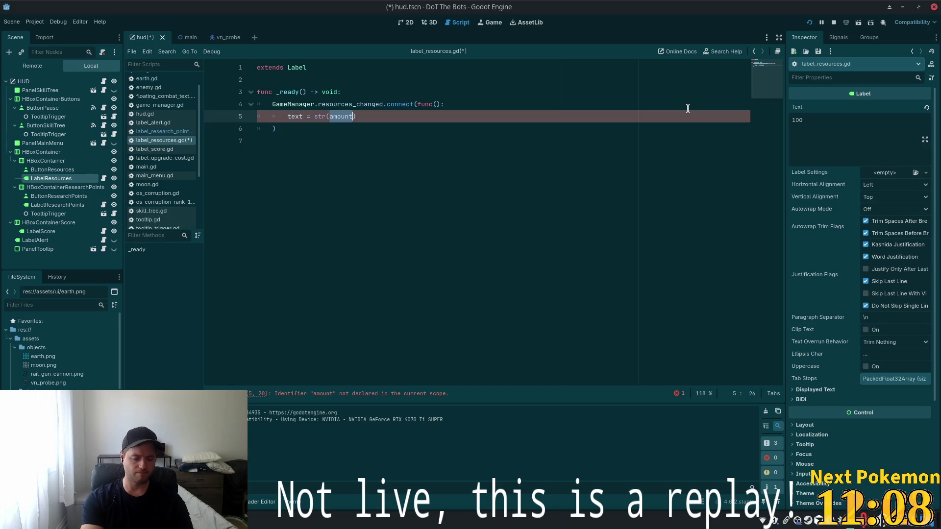
text(eManager.re)
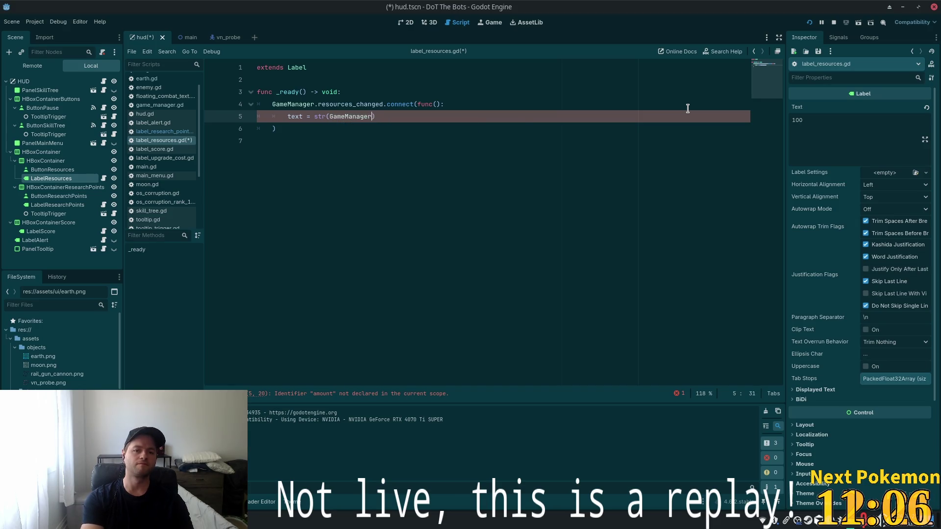
text(s)
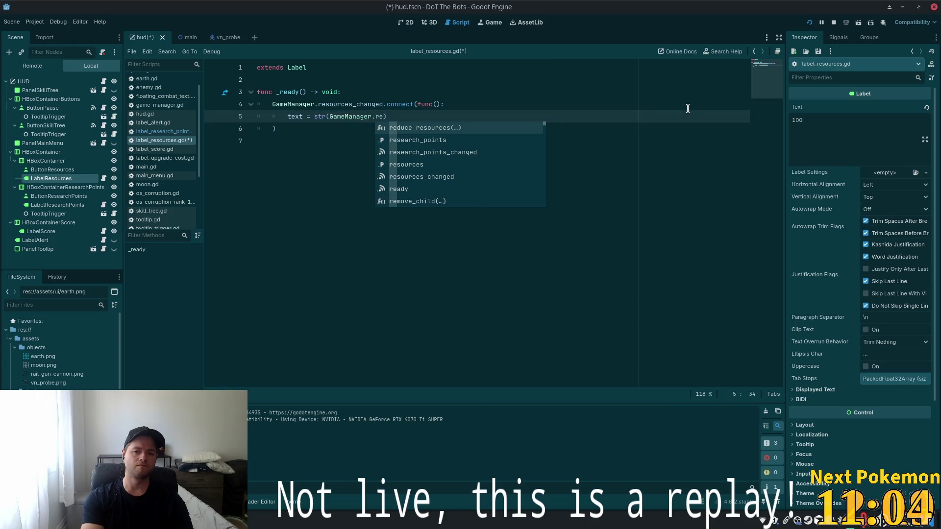
key(Down)
key(Down)
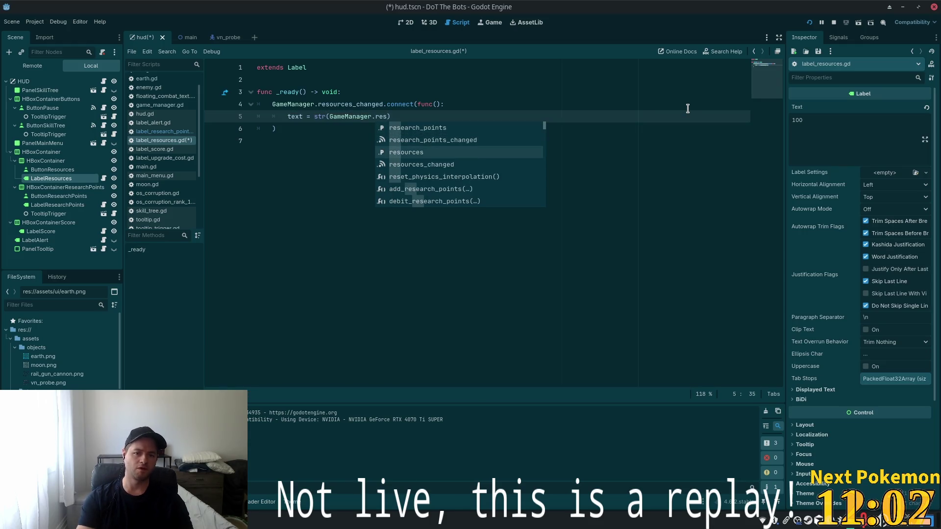
key(Return)
key(ctrl+s)
click(554, 106)
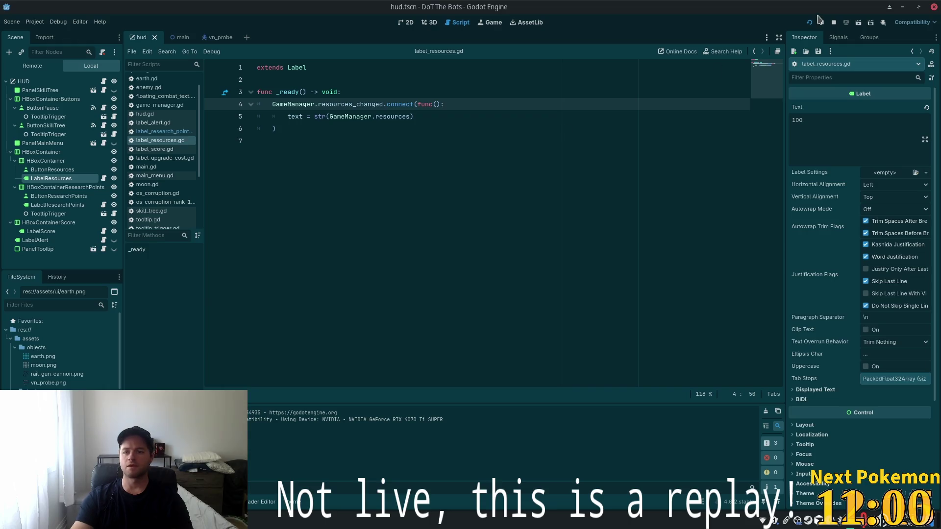
click(809, 23)
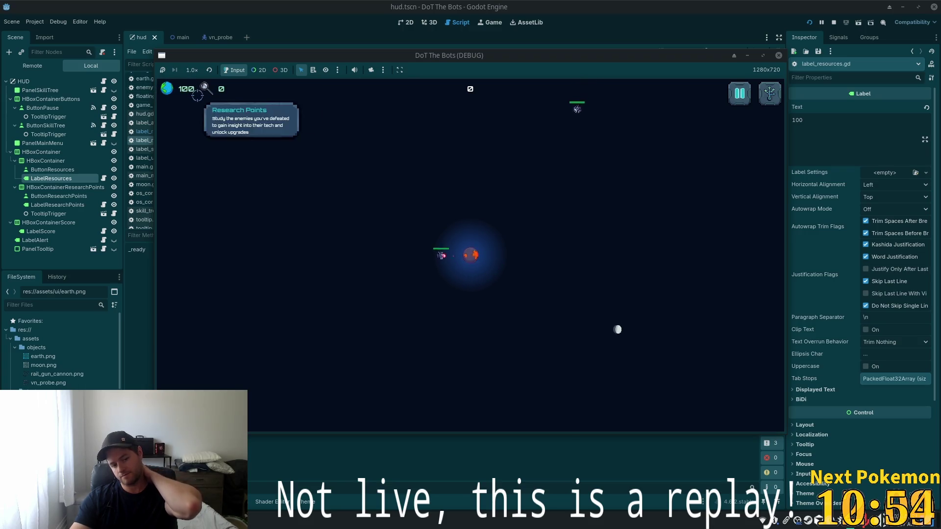
Stop the game, add an _amount: int parameter to the resources_changed lambda, save, and rerun.
click(263, 444)
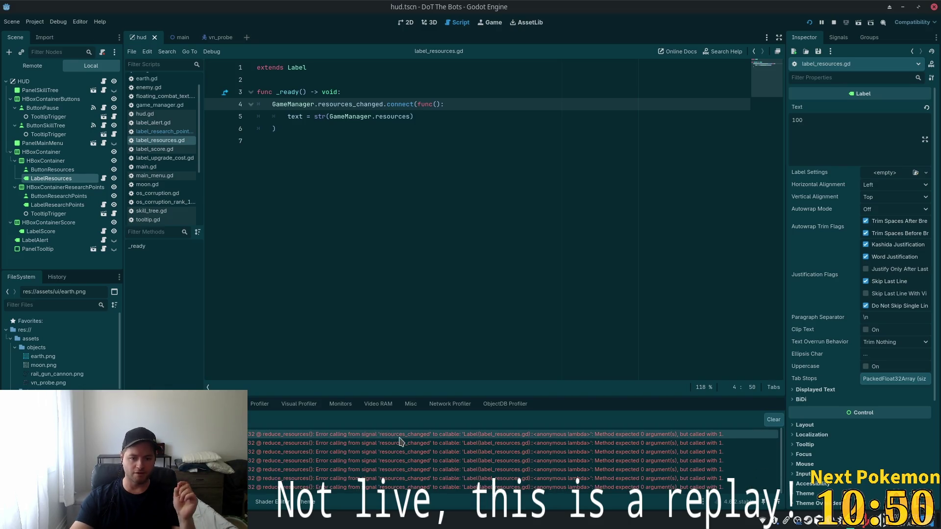
click(435, 105)
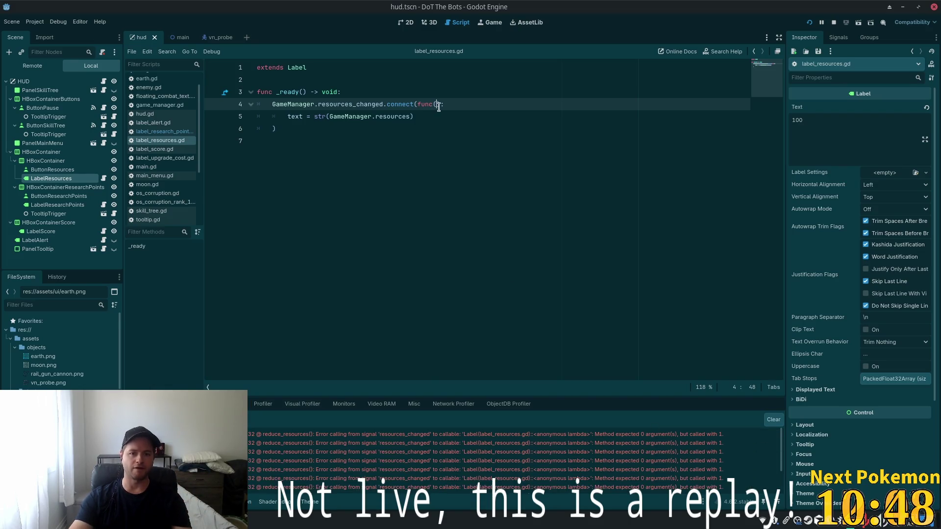
text(_amount)
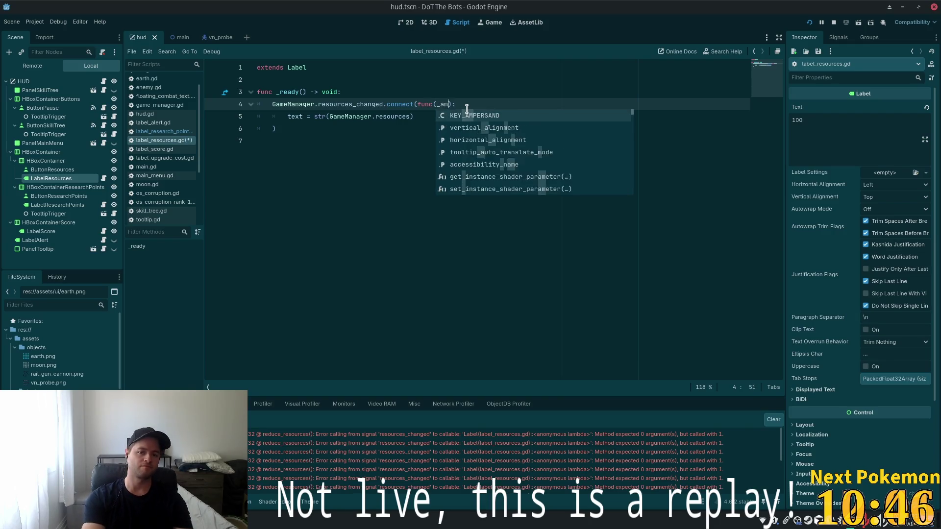
text(: int)
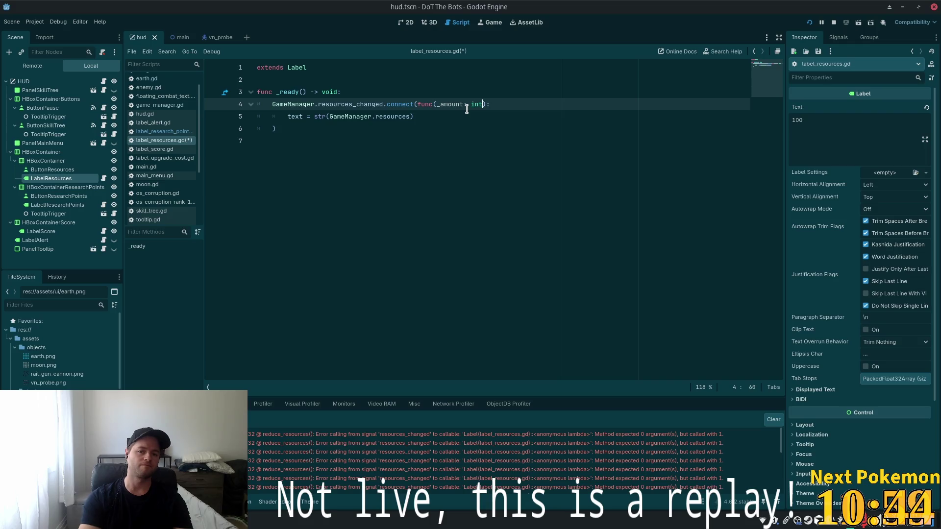
key(ctrl+s)
click(809, 23)
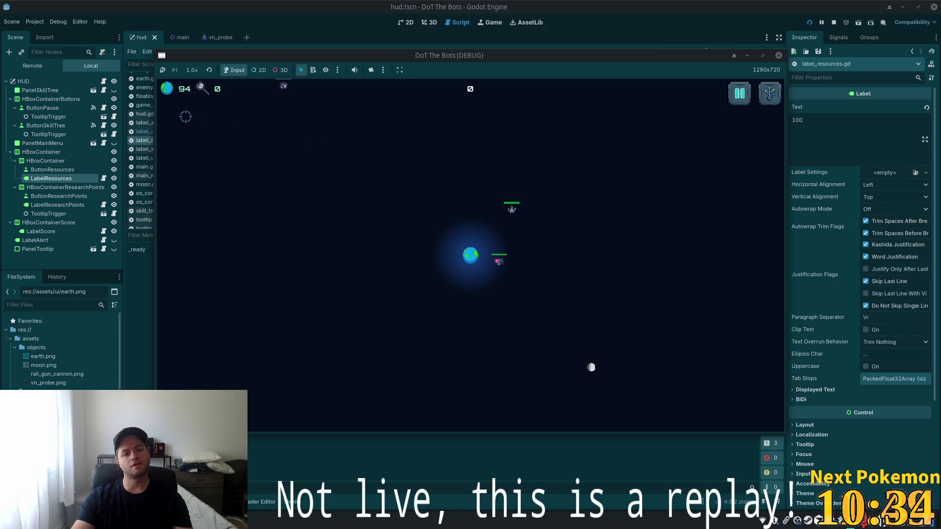
mouse_move(191, 89)
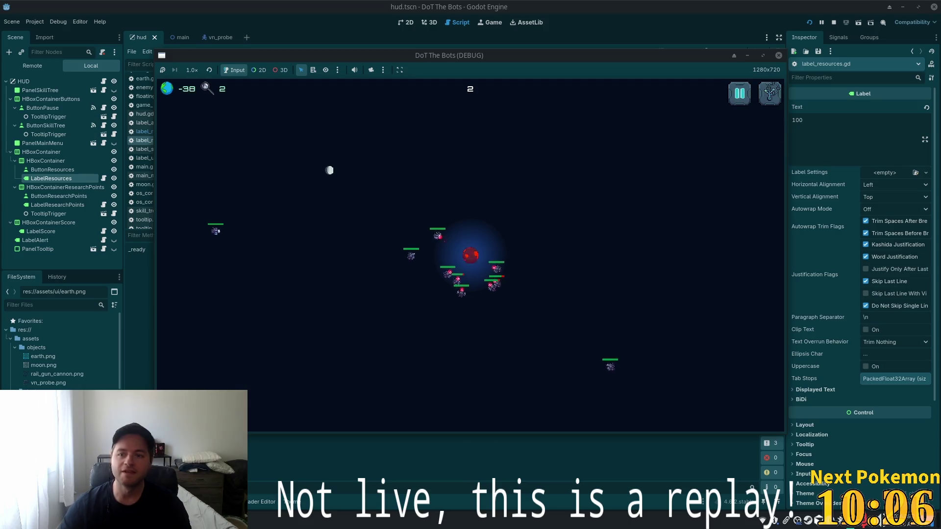
click(834, 22)
text(GameManager.resources_changed.connect(func(_amount: int):)
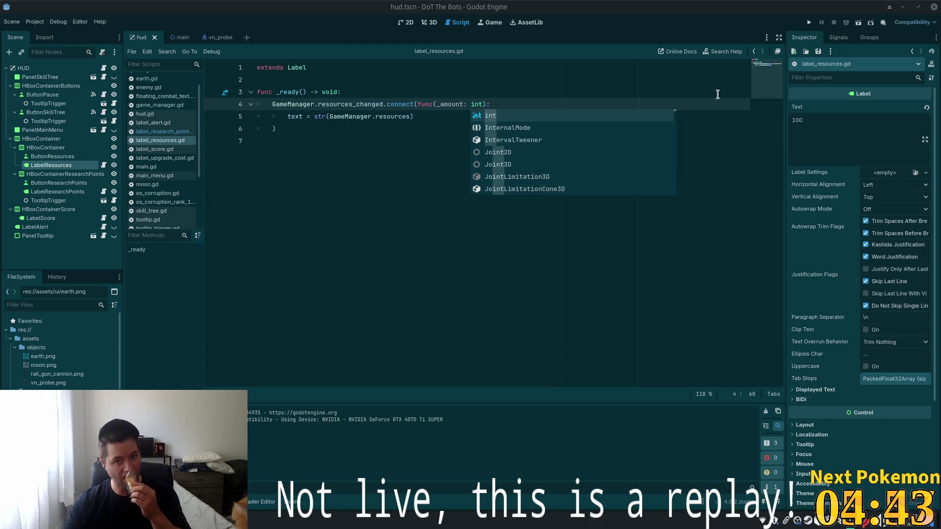
Dismiss the code suggestions and run DoT The Bots from the Play button.
click(634, 311)
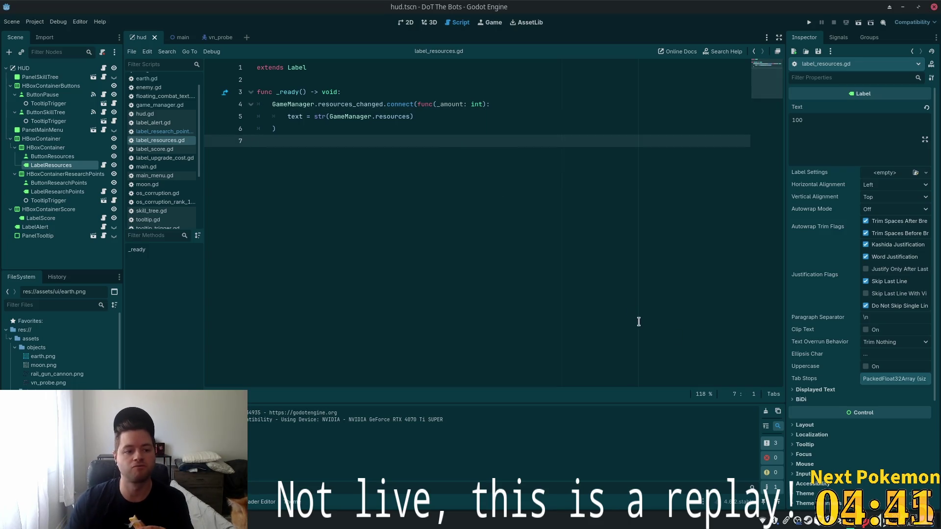
click(808, 22)
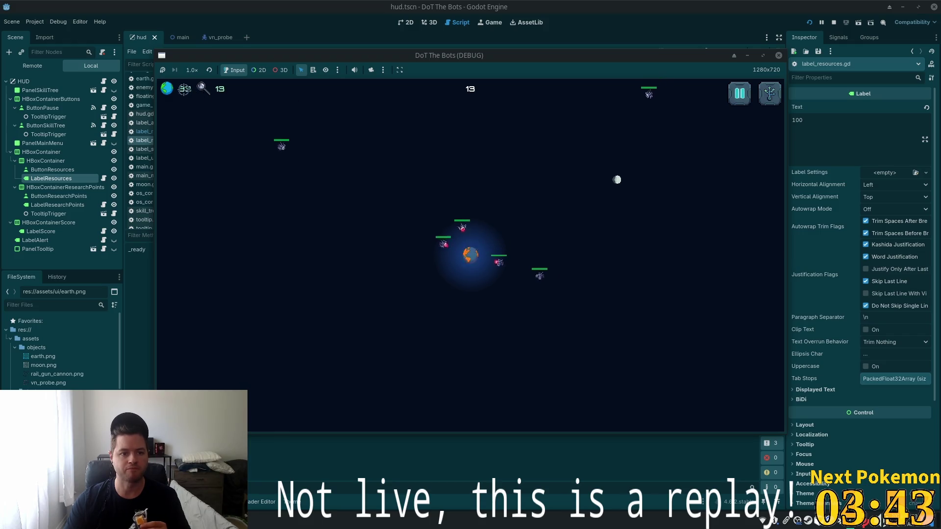
Laser two enemy bots, maximize the game window, buy the top skull upgrade, and close the tree.
click(499, 270)
click(443, 263)
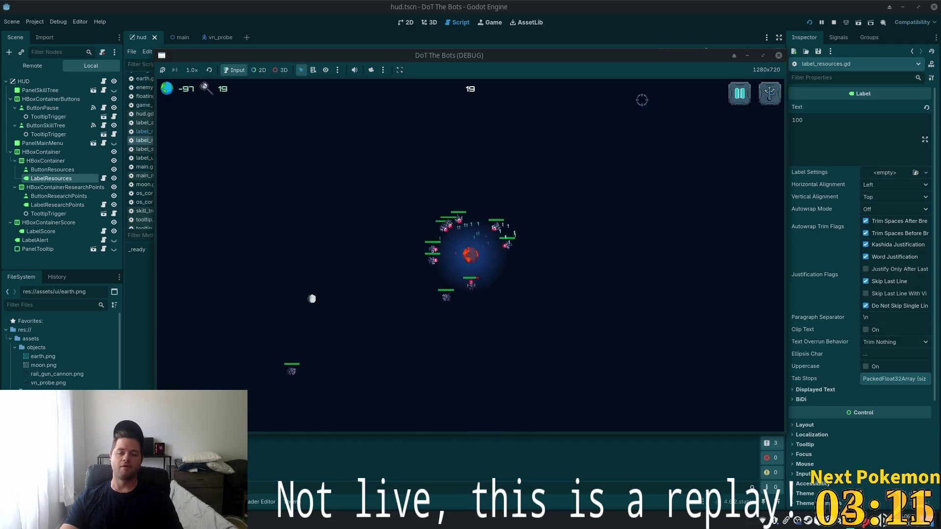
double_click(635, 61)
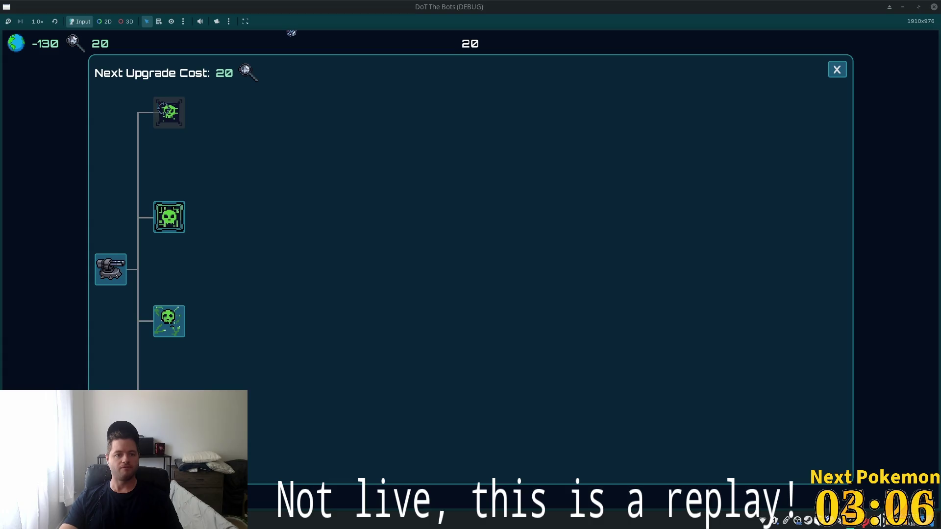
click(182, 124)
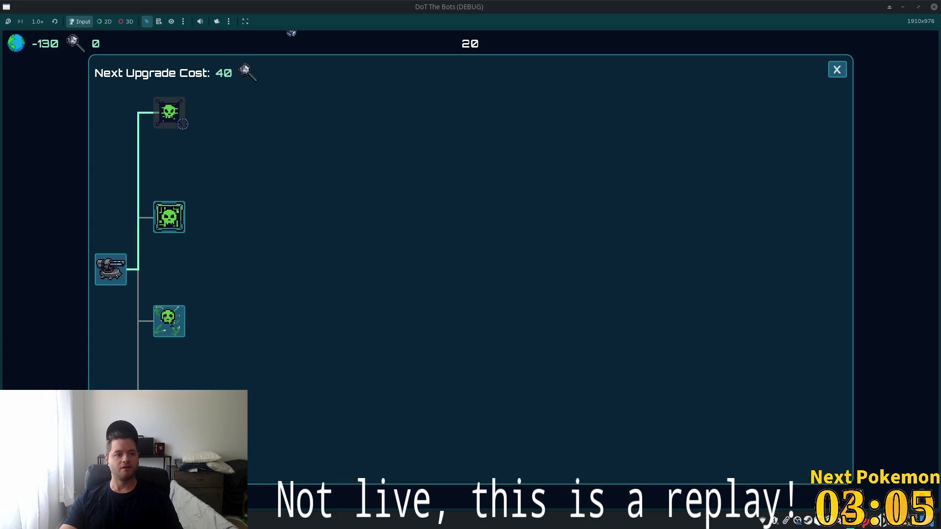
click(834, 71)
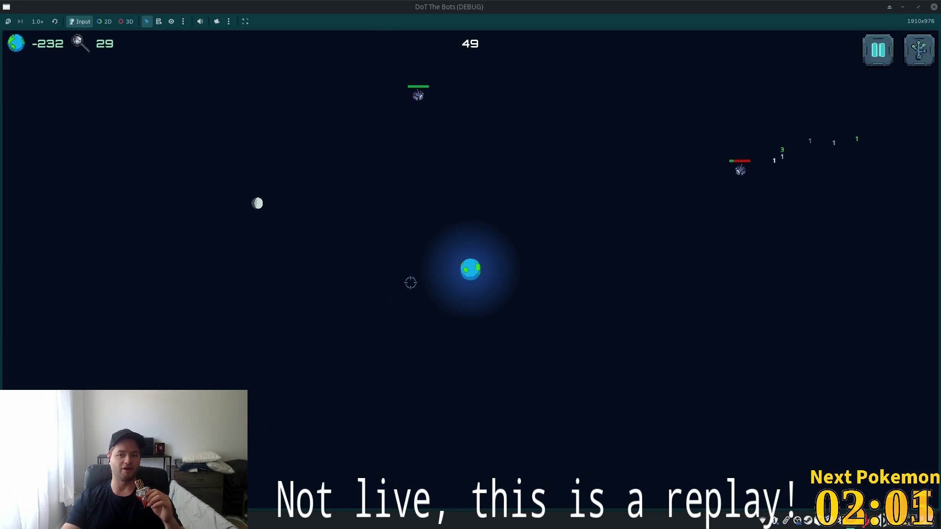
Open the skill-tree panel from the top-right HUD button, showing an upgrade cost of 40.
click(919, 50)
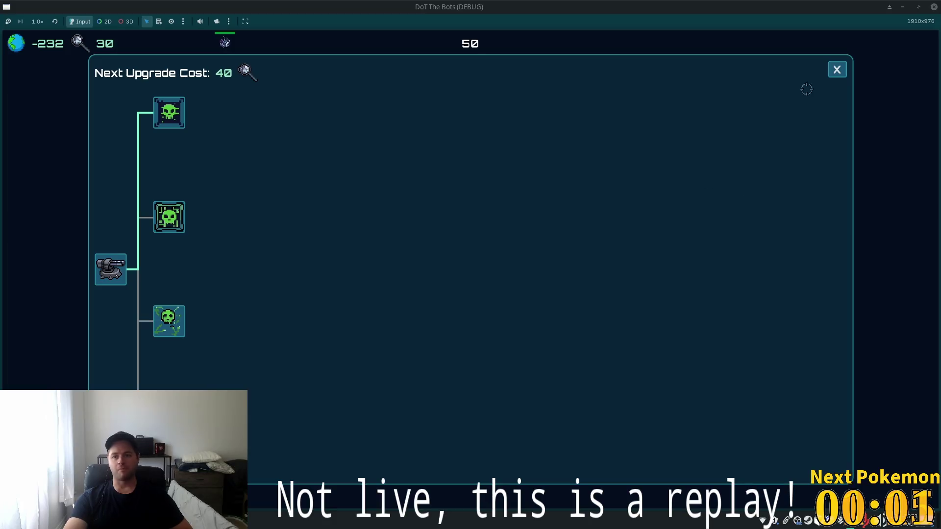
Close the upgrade panel, hit seven bots with the moon beam, then reopen the tech tree.
click(836, 71)
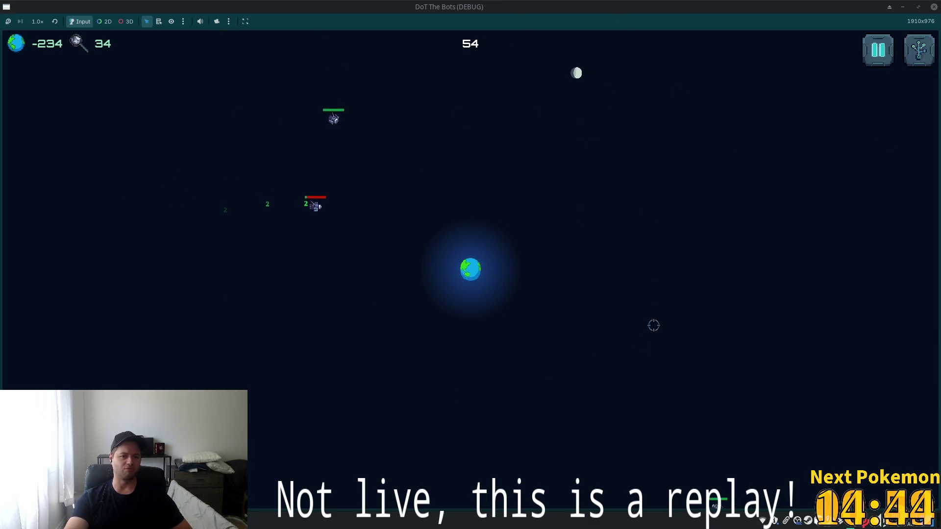
click(364, 158)
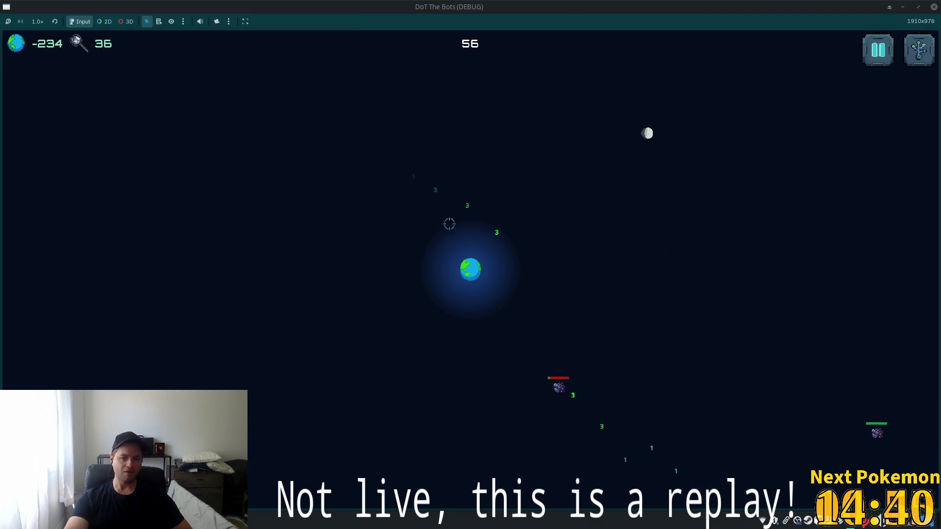
click(835, 416)
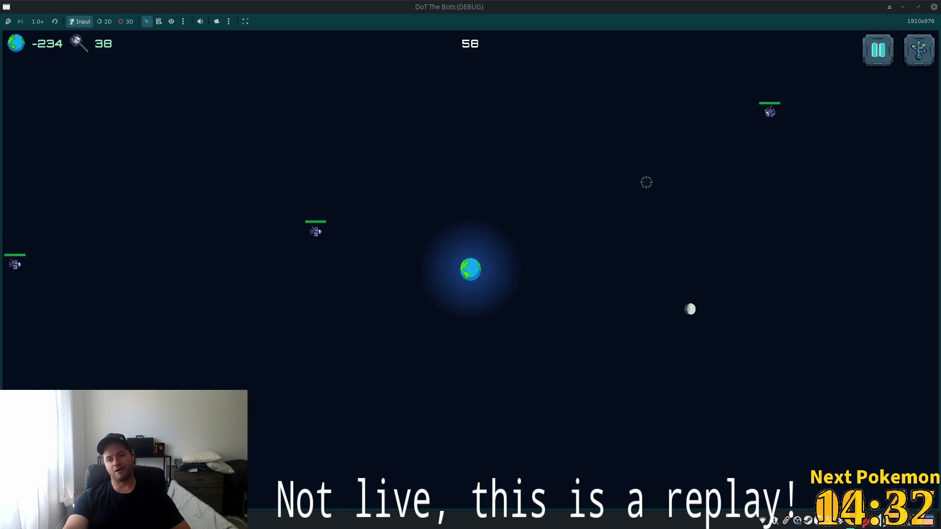
click(359, 232)
click(692, 165)
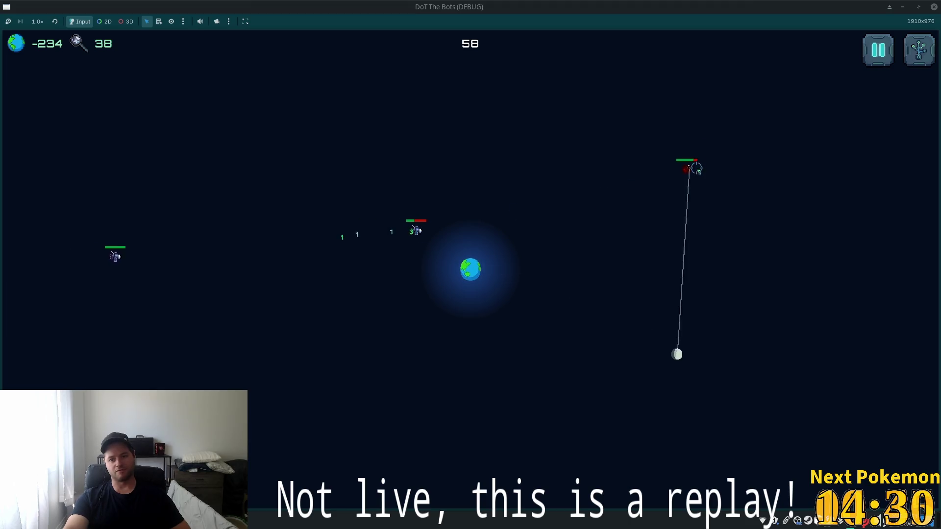
click(210, 247)
click(167, 126)
click(463, 114)
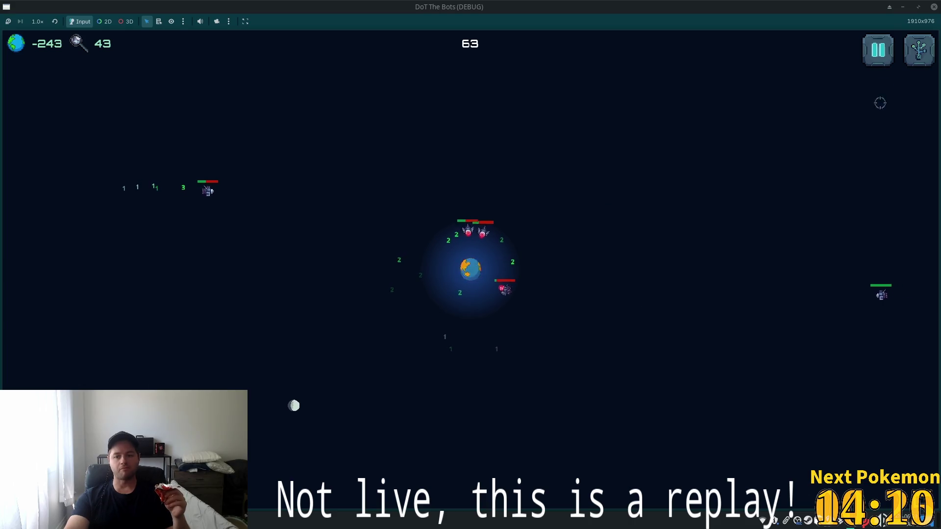
click(919, 49)
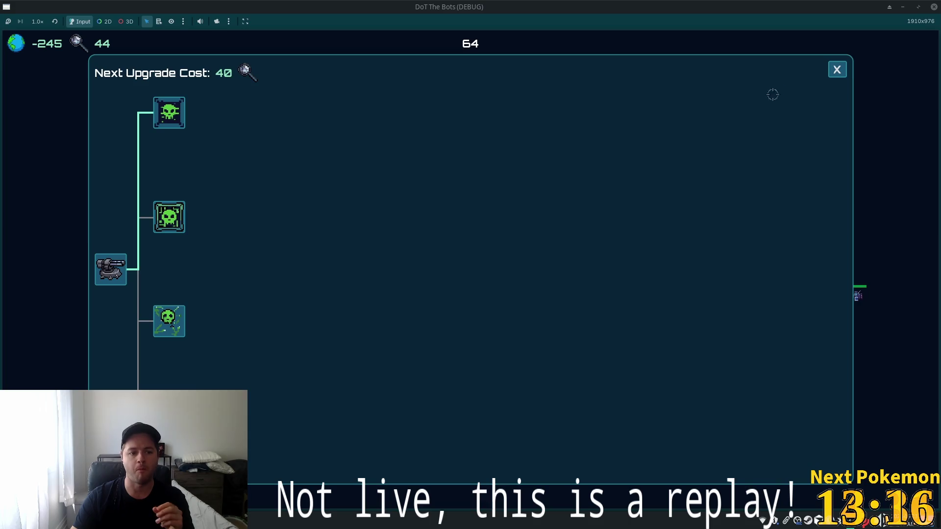
Close the tech-tree panel and hit five approaching bots with the moon beam.
click(846, 70)
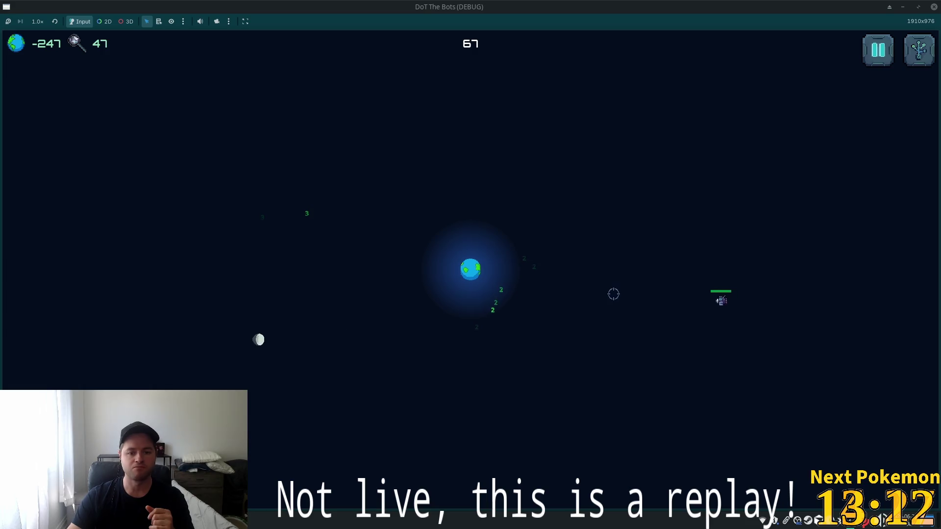
click(672, 305)
click(643, 302)
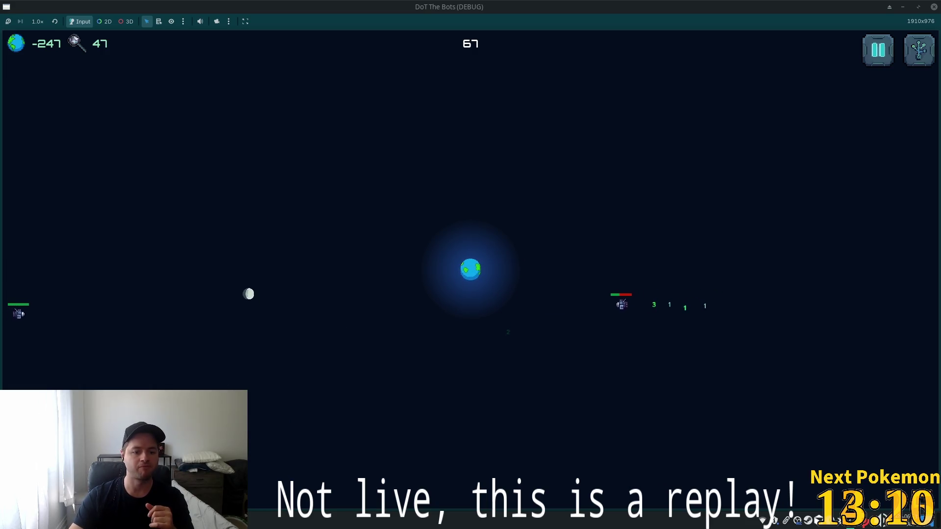
click(68, 311)
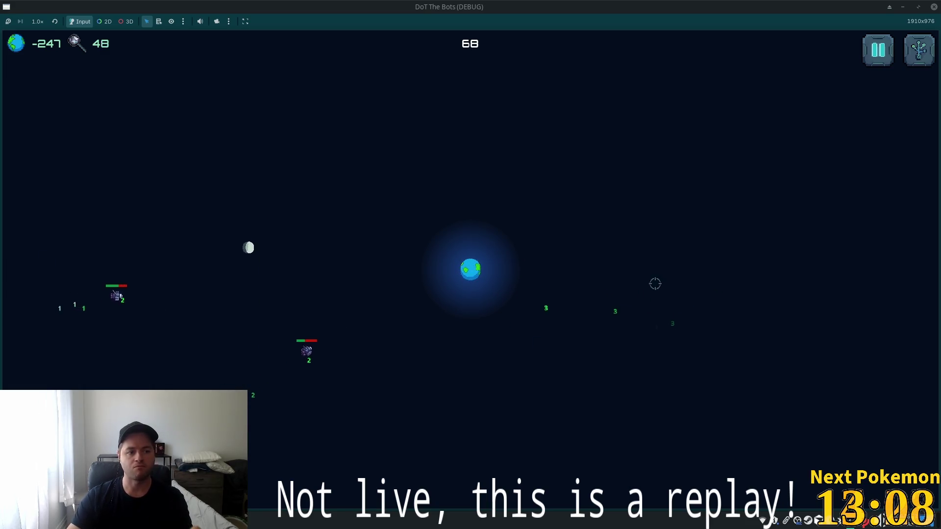
click(338, 312)
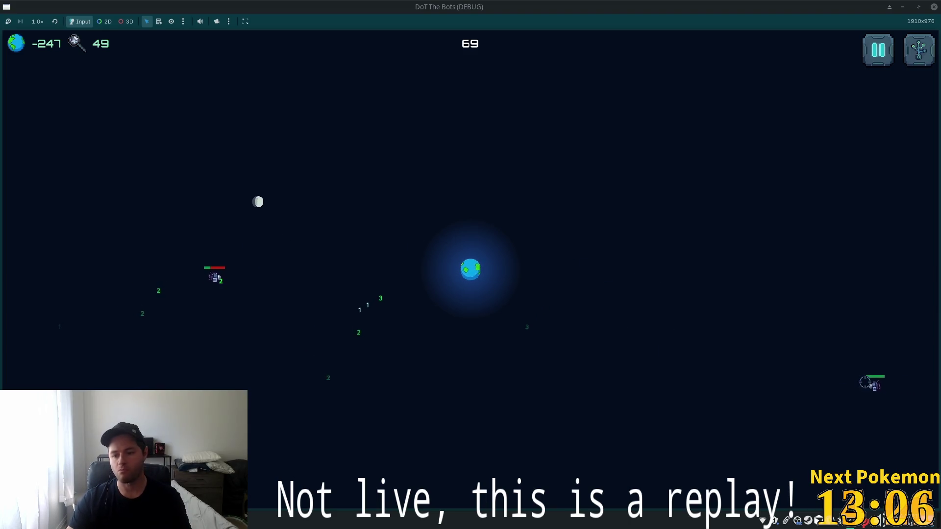
click(242, 258)
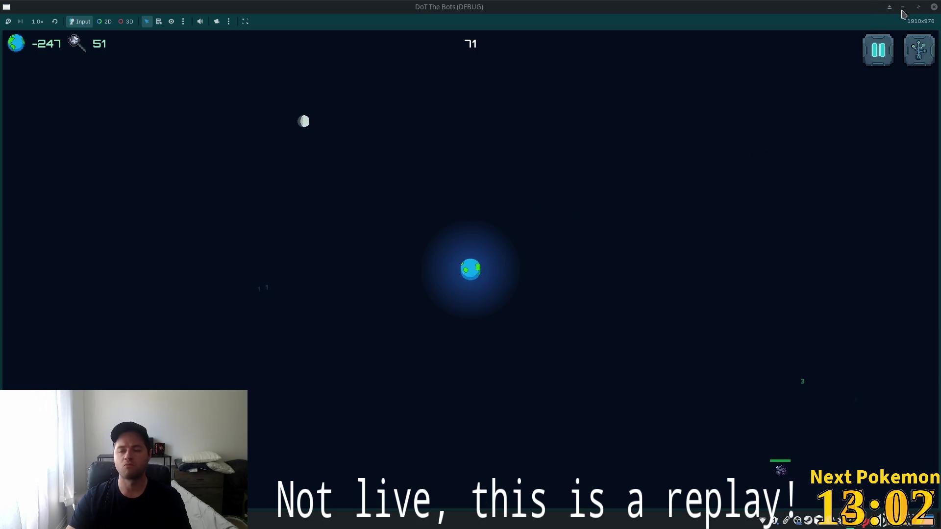
Toggle the pause menu and then the tech-tree upgrade panel open and closed repeatedly with T.
key(Escape)
key(Escape)
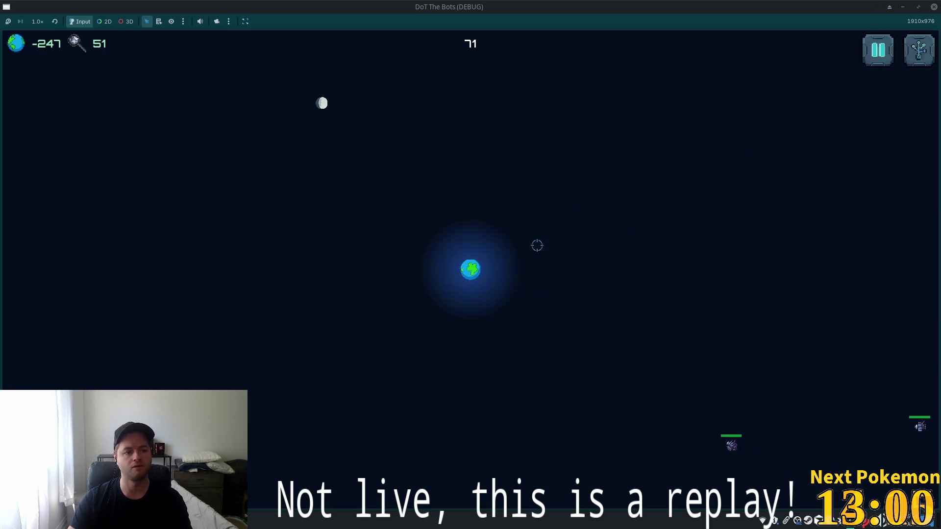
key(t)
key(t)
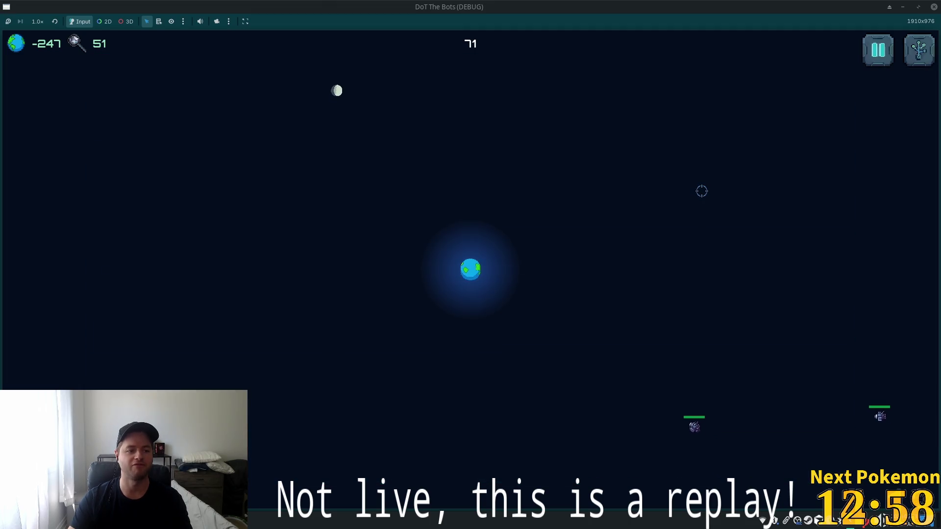
key(t)
key(t)
key(t)
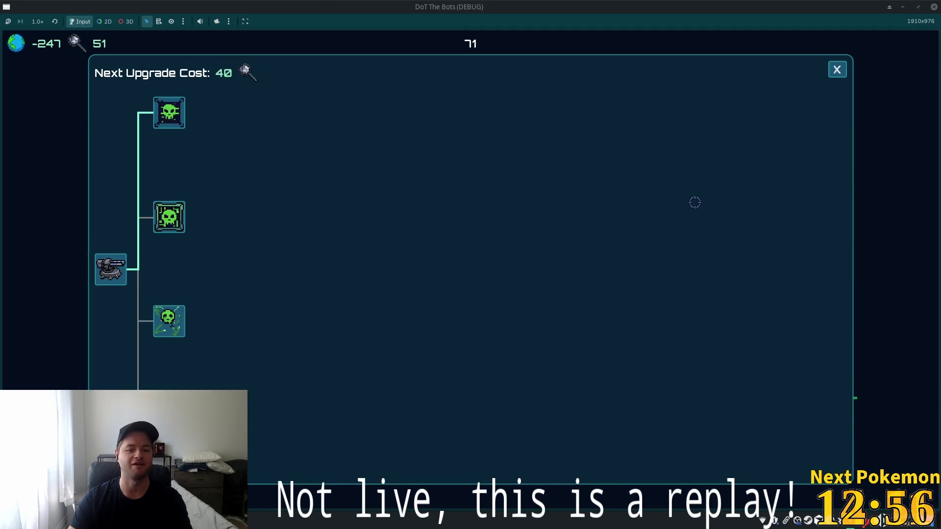
key(t)
key(t)
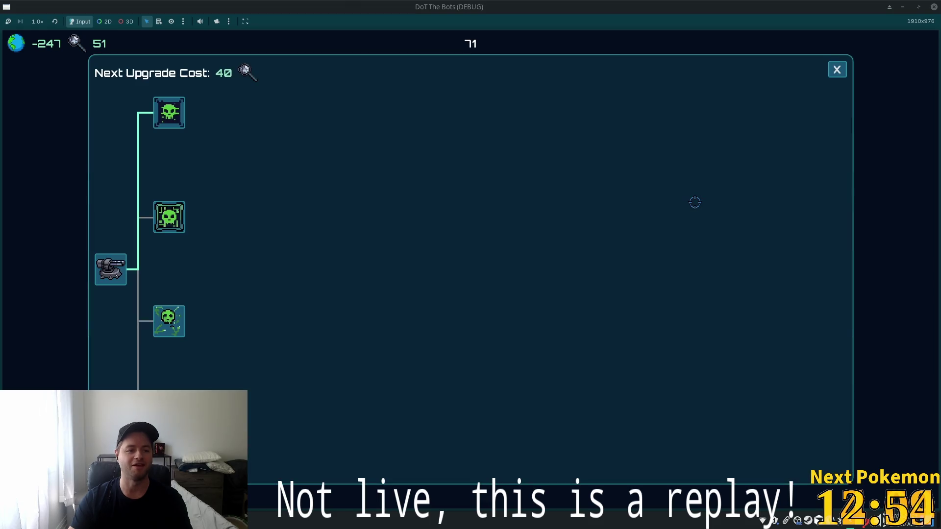
key(t)
key(t)
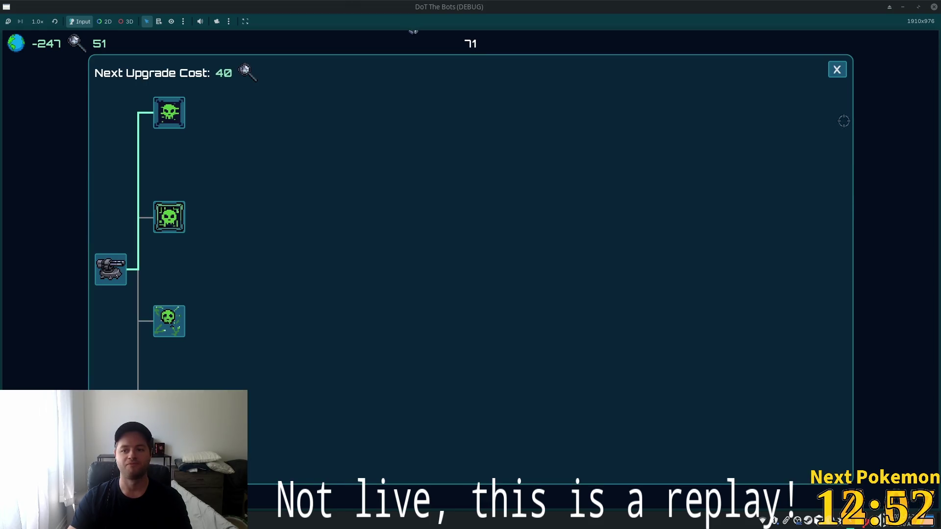
key(t)
key(t)
key(t)
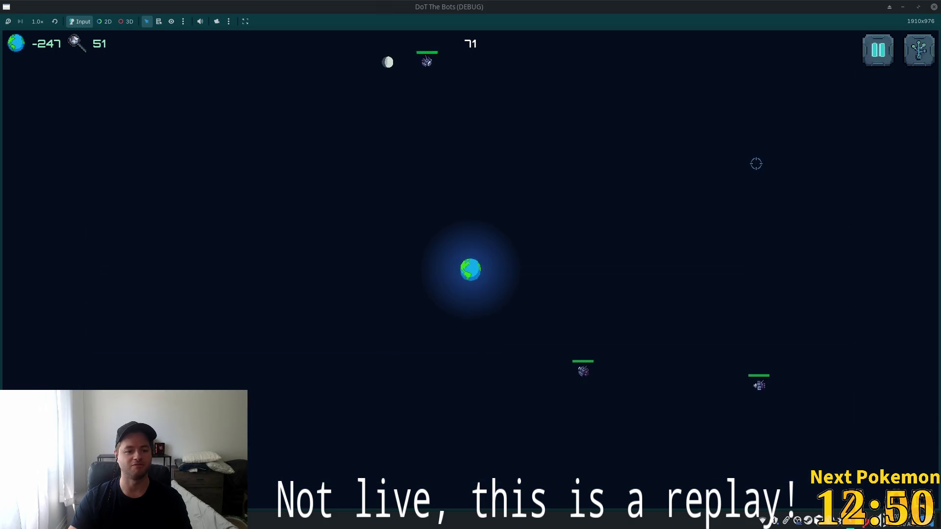
key(t)
key(t)
key(t)
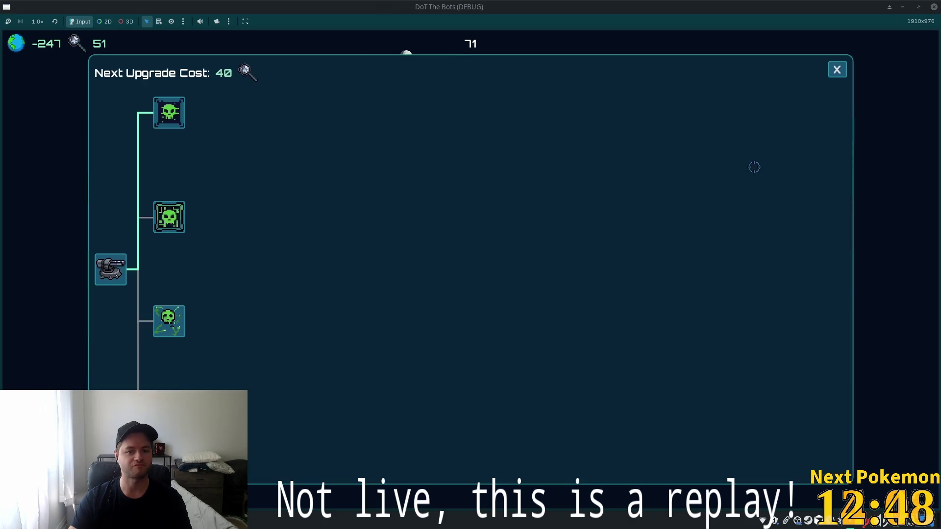
key(t)
Test the pause menu and upgrade panel again, finishing with the game paused via Escape.
key(Escape)
key(Escape)
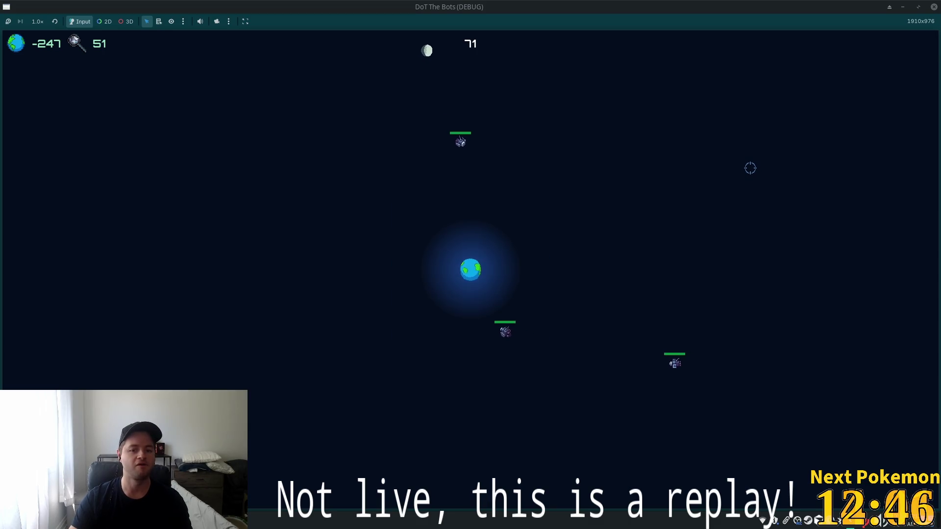
key(Escape)
key(Escape)
key(t)
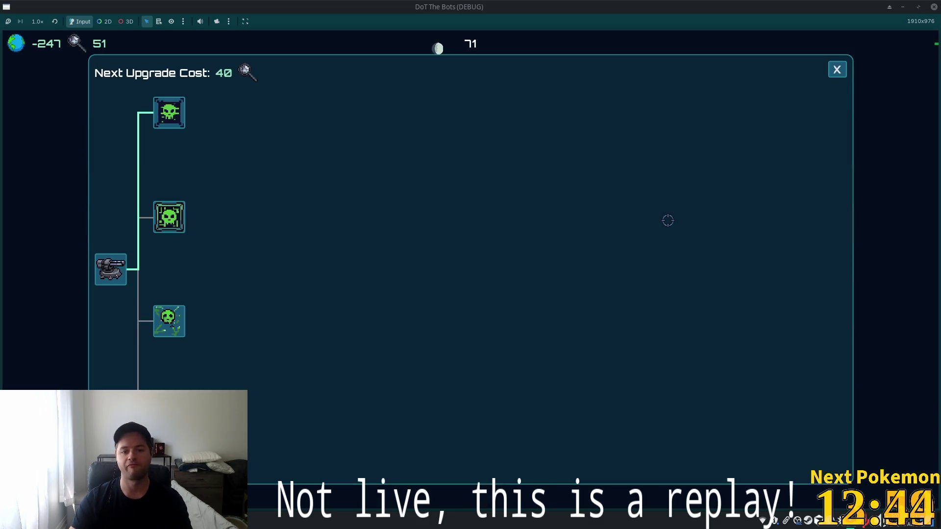
key(t)
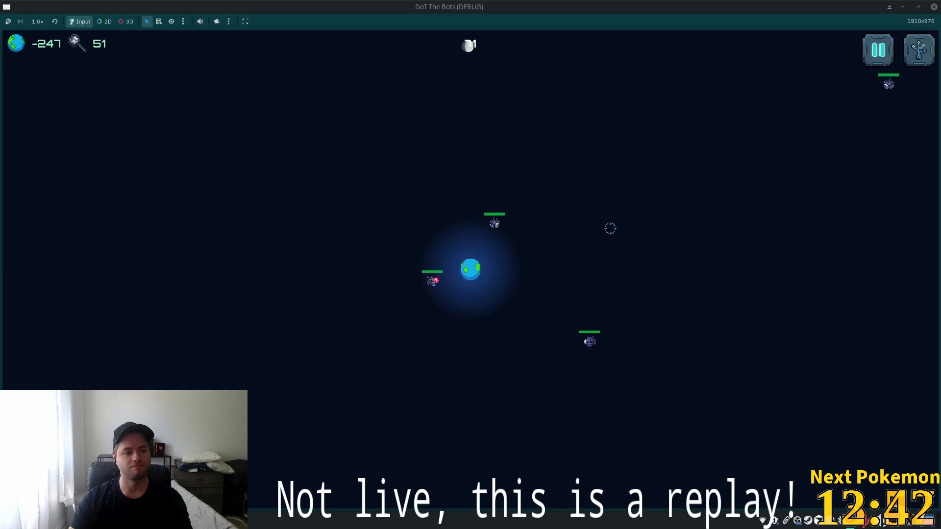
key(t)
key(Escape)
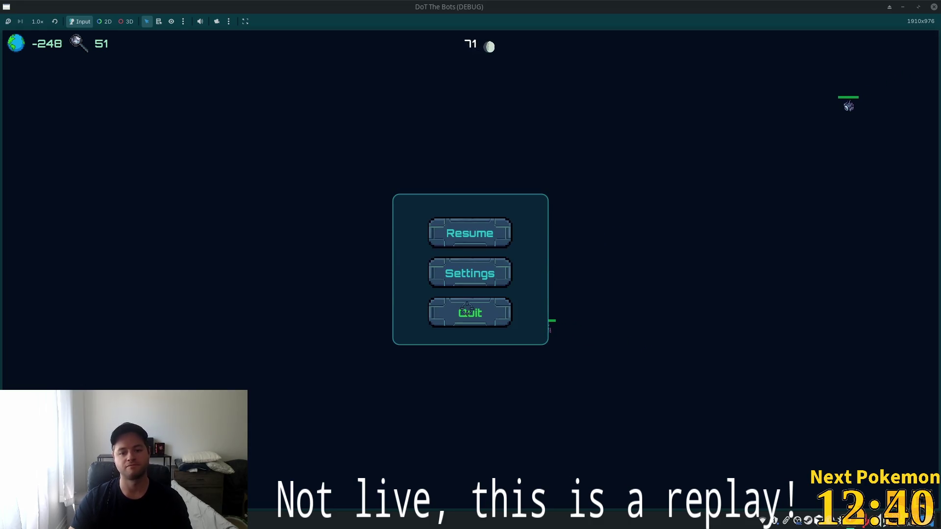
Quit the game to the editor, switch to the 2D view, and open the resource quick search.
click(467, 309)
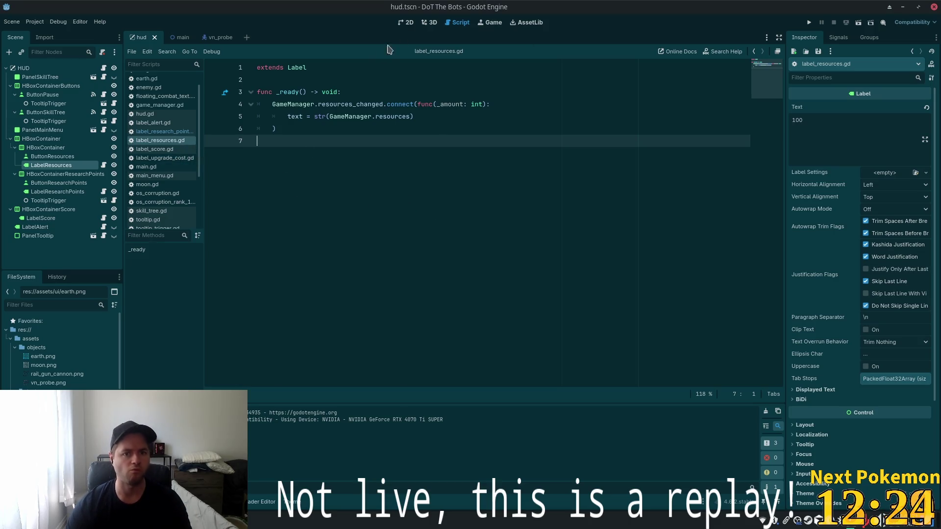
click(405, 23)
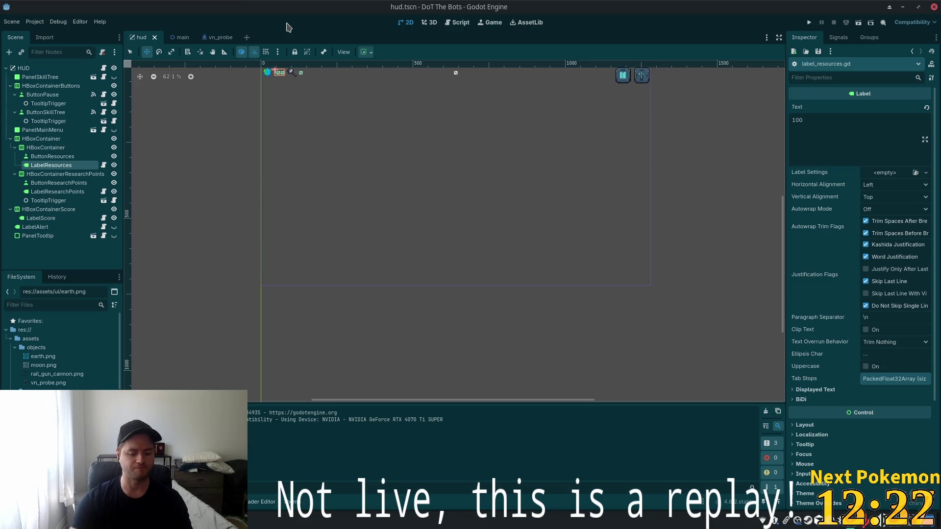
key(shift+alt+o)
Search 'skill', open skill_tree.tscn, and select the UpgradeButtonOsCorruption node.
text(skill)
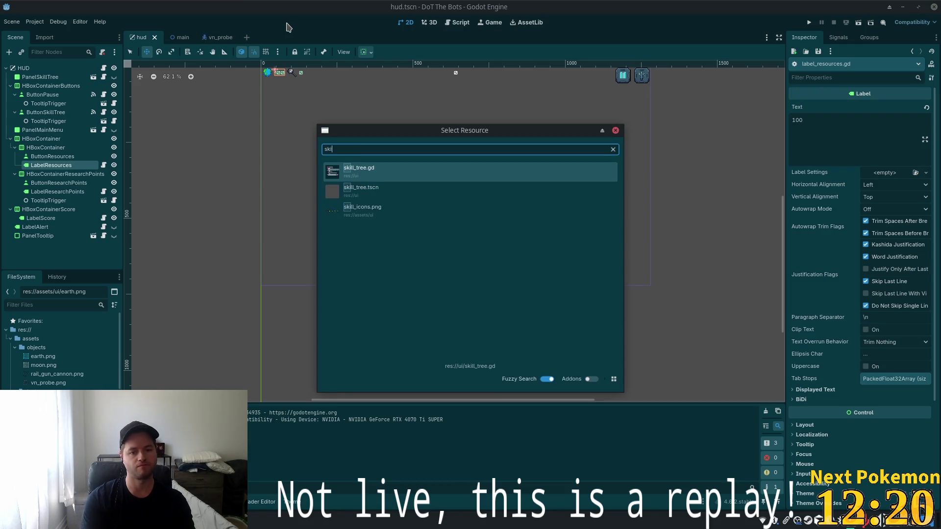
key(Down)
key(Return)
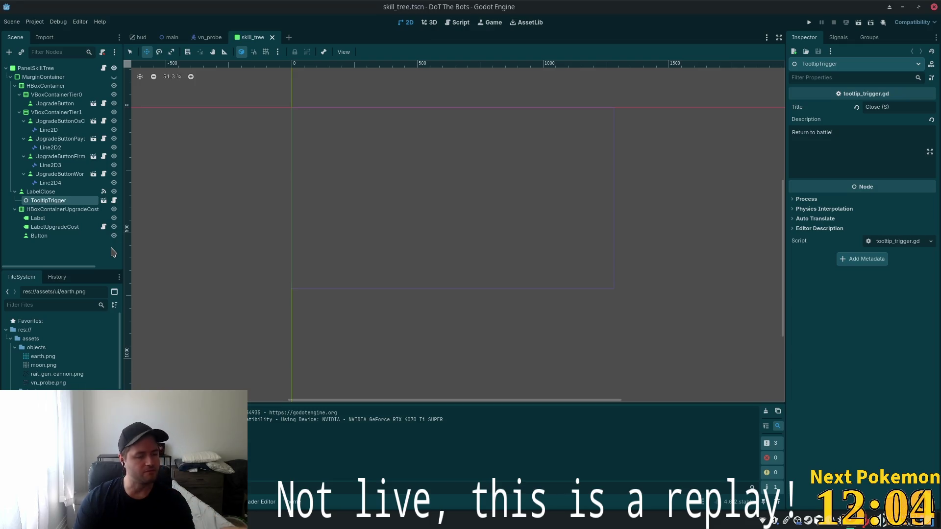
click(69, 121)
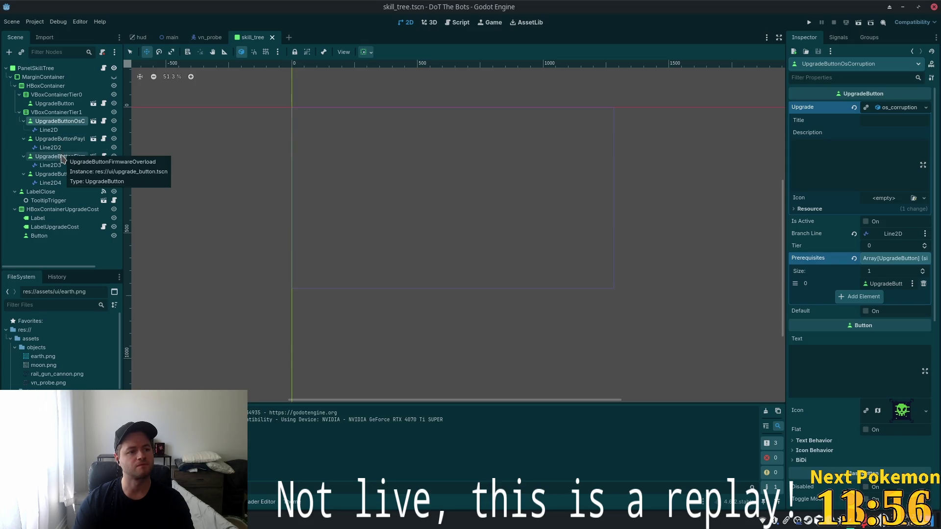
Make MarginContainer visible, zoom the canvas in, and reselect UpgradeButtonOsCorruption.
click(57, 140)
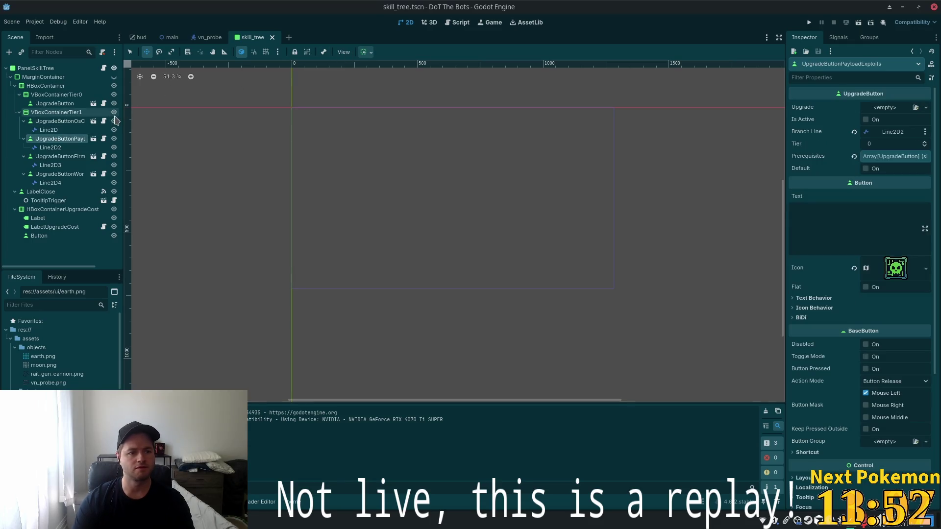
click(114, 77)
scroll(292, 130, up, 10)
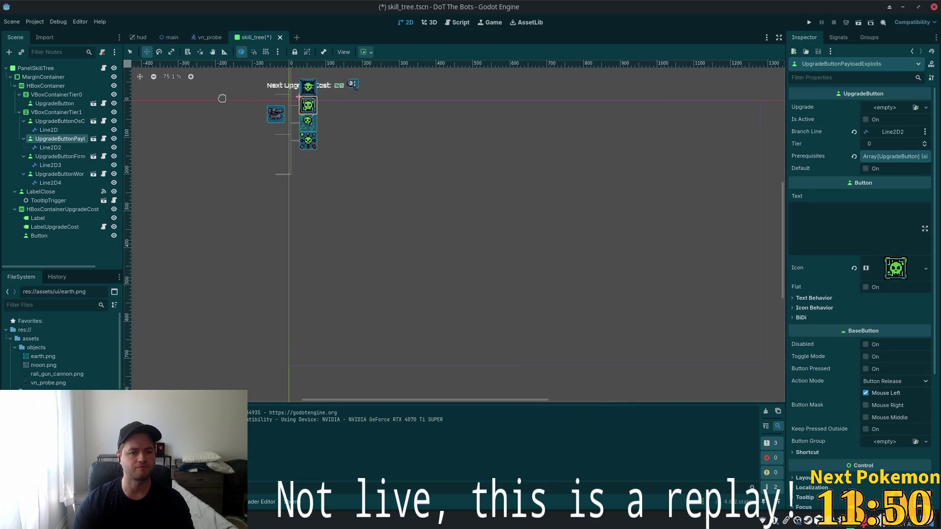
scroll(537, 347, up, 3)
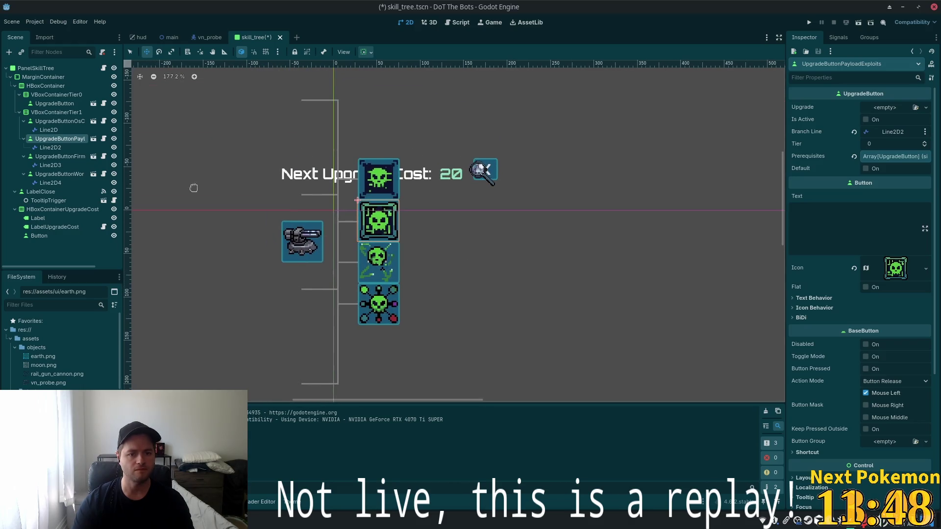
click(56, 121)
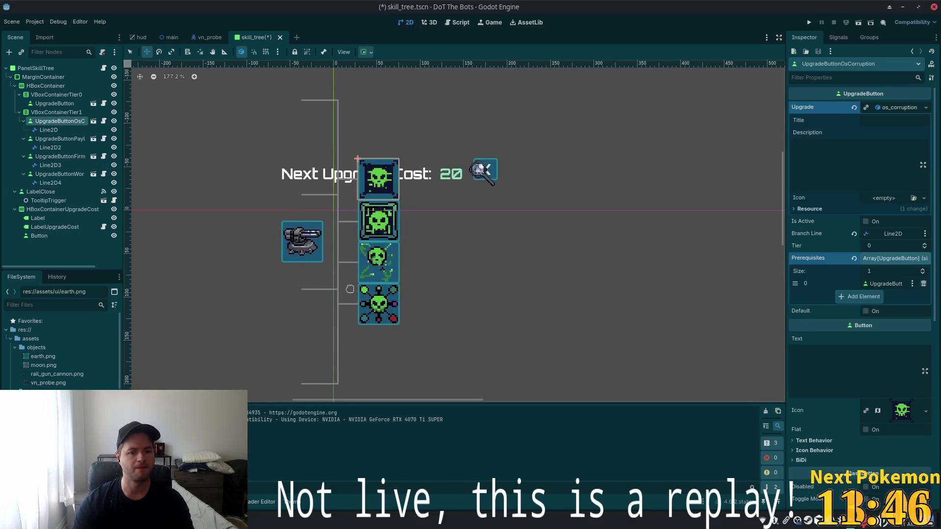
Begin instancing a child scene under UpgradeButtonOsCorruption, after cancelling the Add Node dialog.
key(ctrl+a)
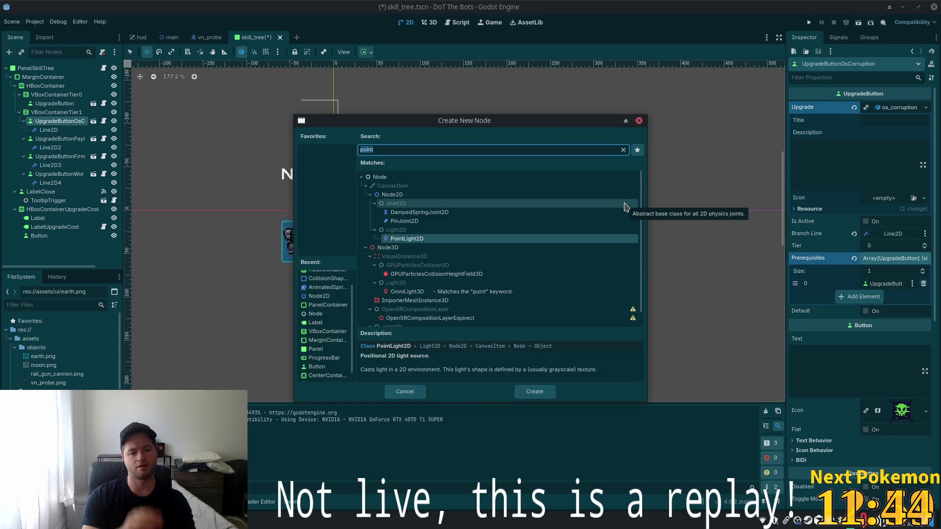
key(Escape)
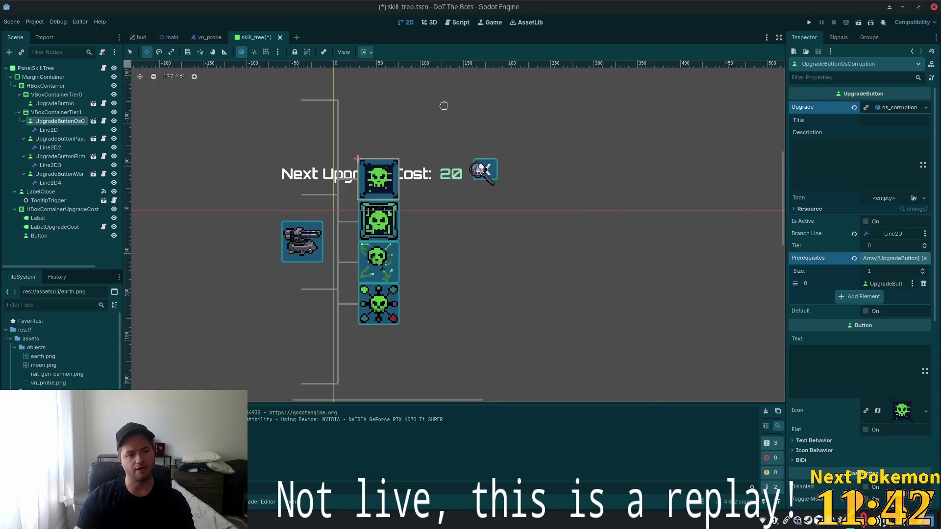
key(ctrl+shift+a)
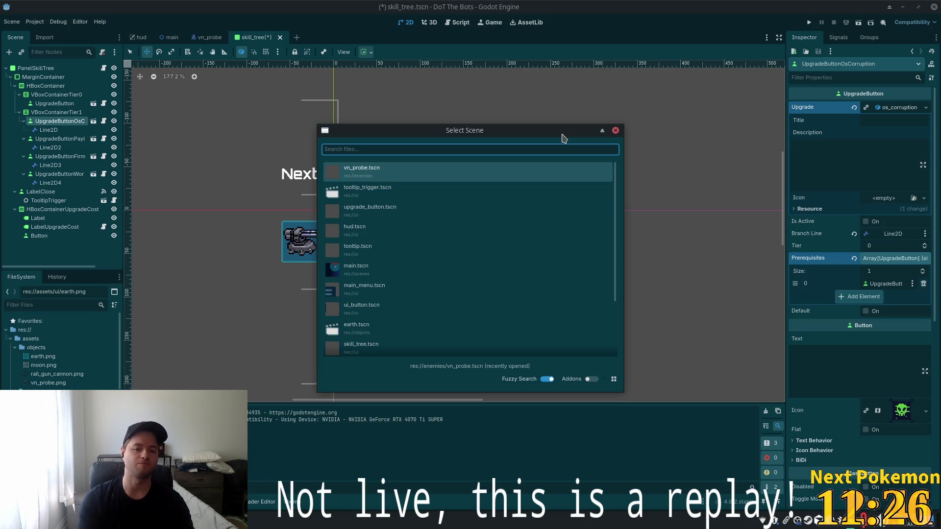
Instance tooltip_trigger.tscn as a child of UpgradeButtonOsCorruption.
key(Down)
key(Return)
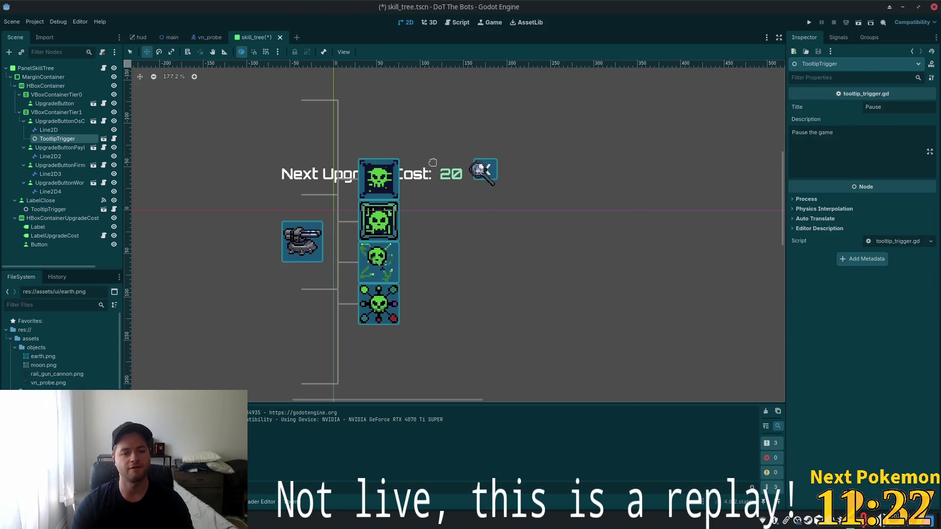
Replace the tooltip Title 'Pause' with 'OS Corruption' and select the old 'Pause the game' description.
double_click(898, 107)
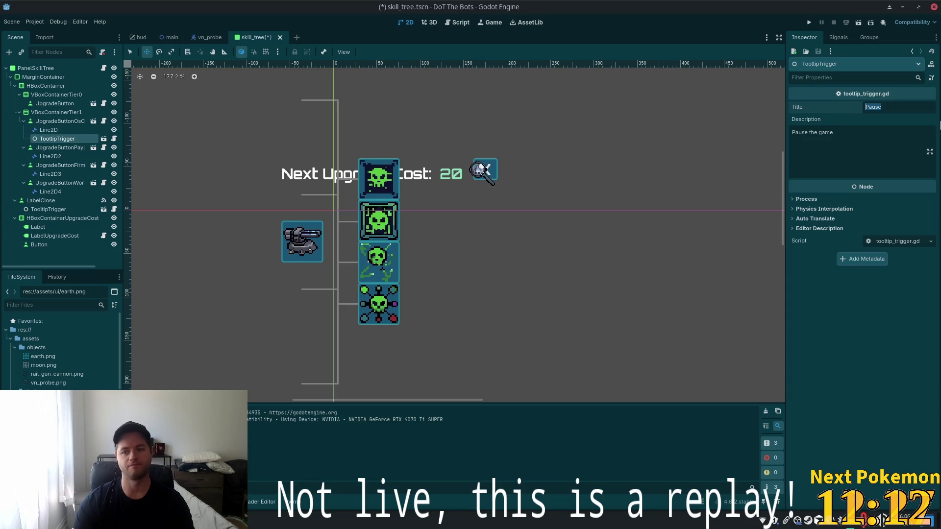
text(OS C)
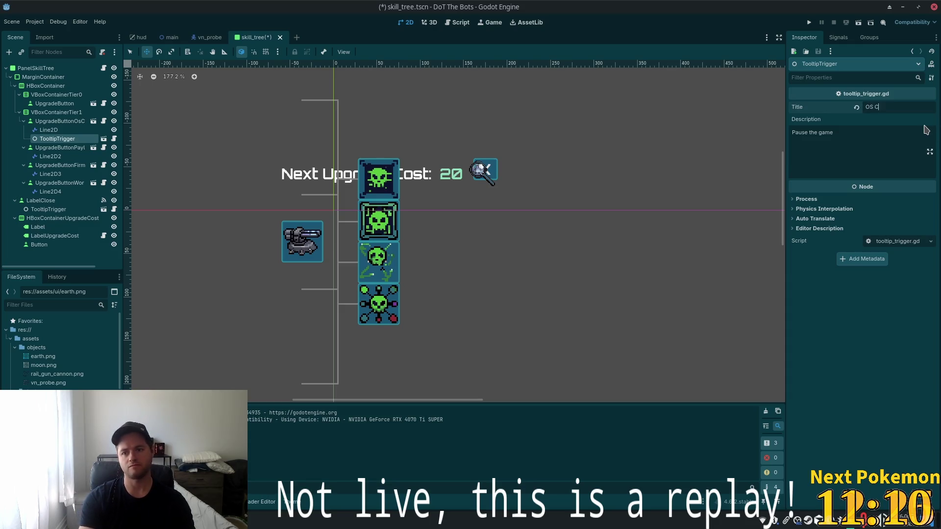
text(orruption)
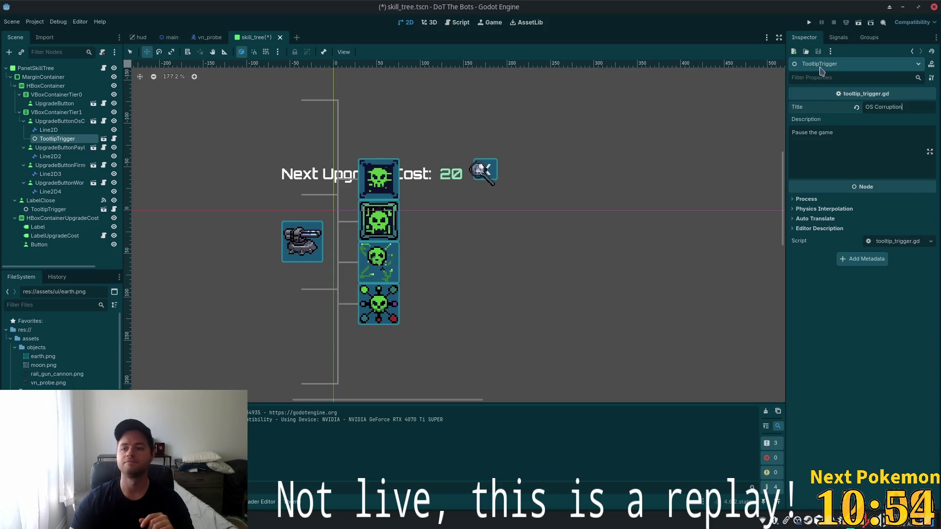
click(842, 146)
drag(860, 136, 695, 129)
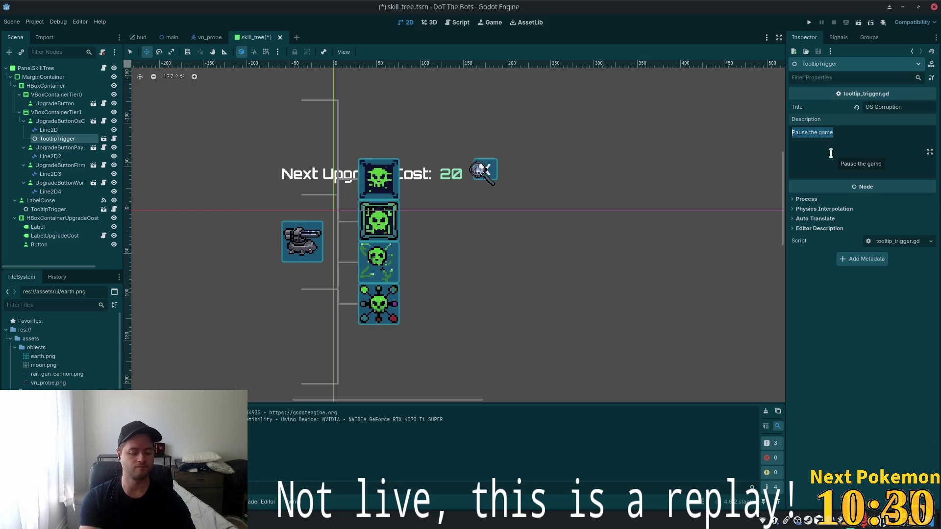
Write the description about deploying a damage-stacking virus with 'Reapply to stack (Max 3 stacks)', then save skill_tree.tscn.
text(Deploy )
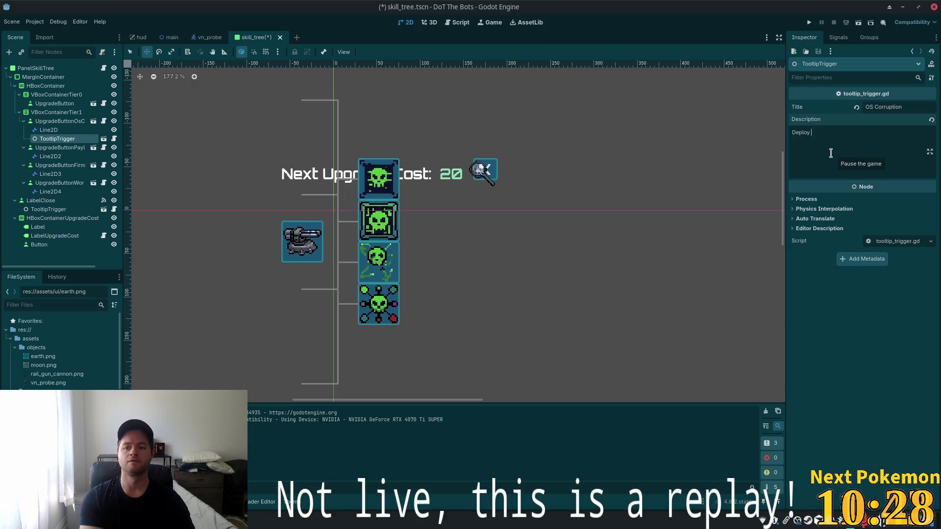
text(a virus tha)
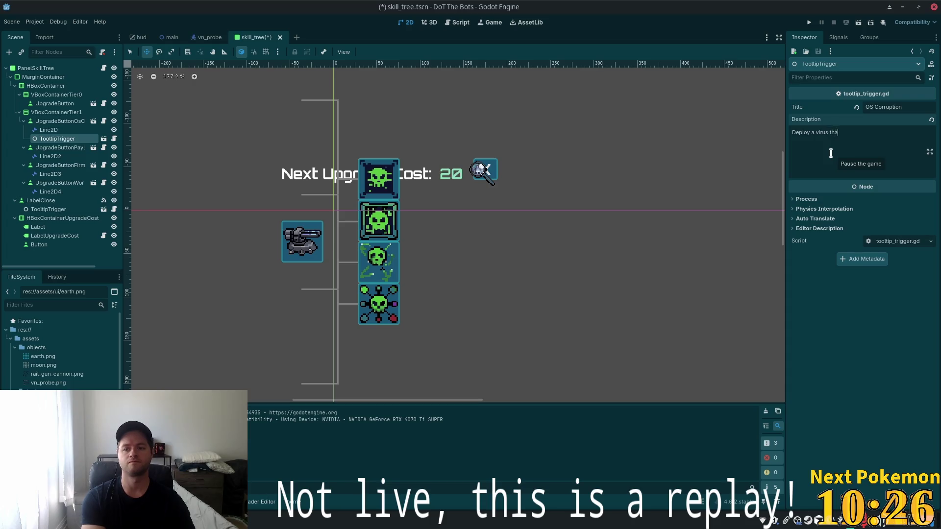
text(t corru)
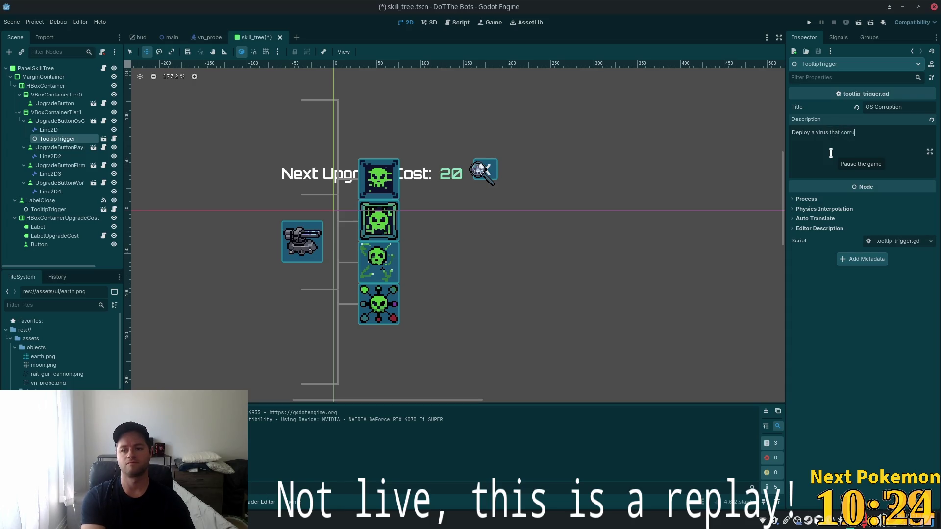
text(pts)
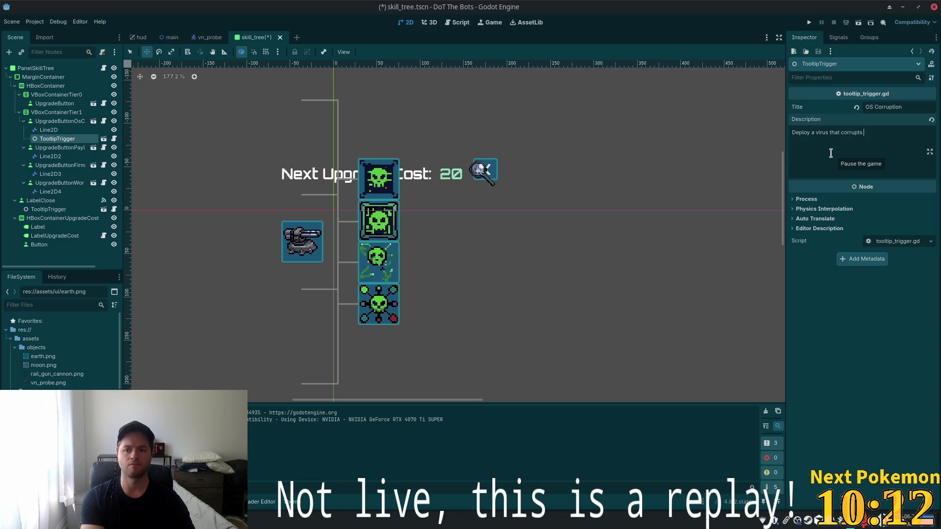
text(the)
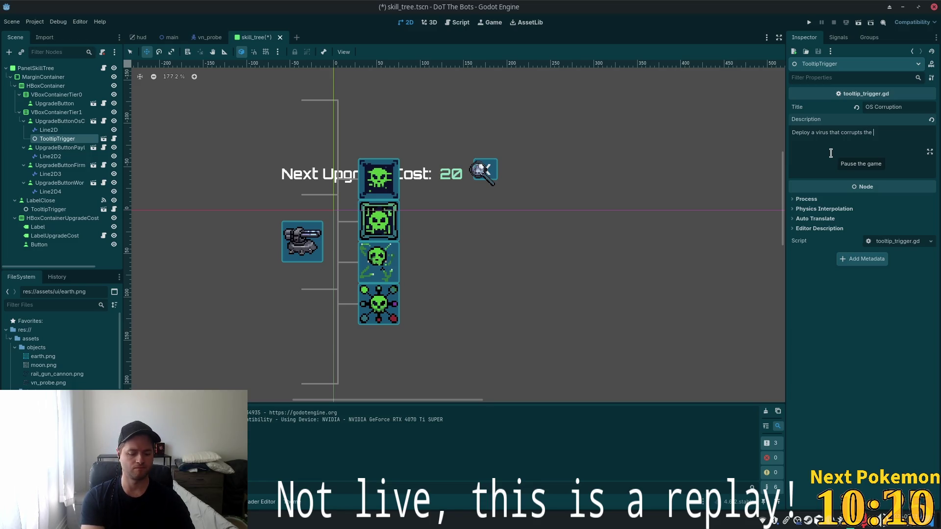
text(enemies opera)
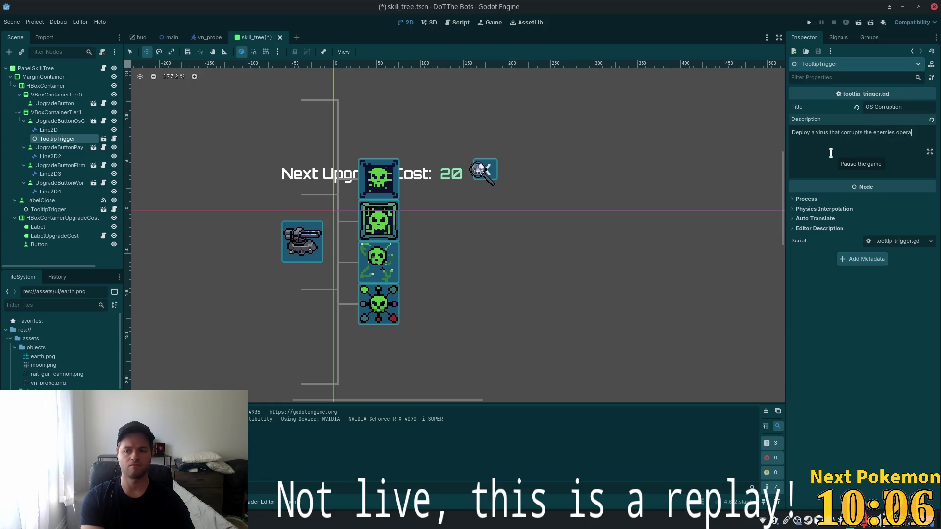
text(ting system)
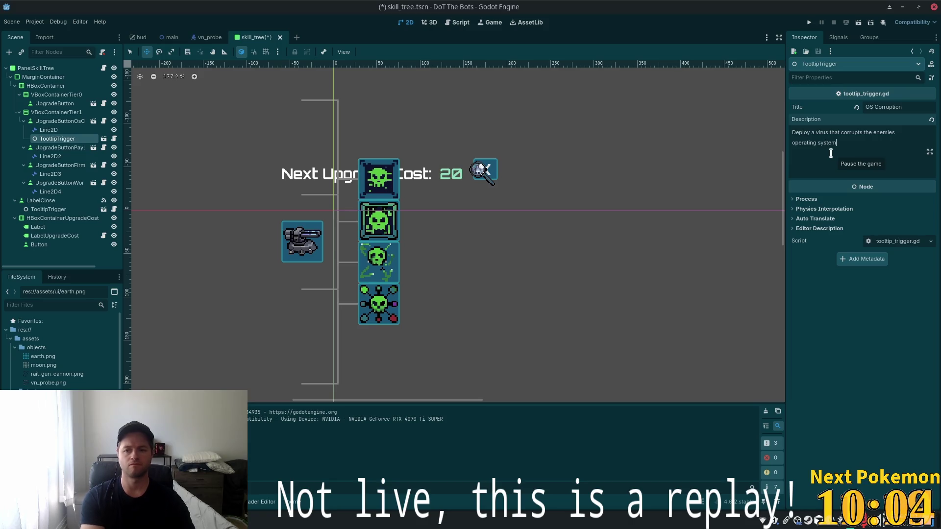
text(.)
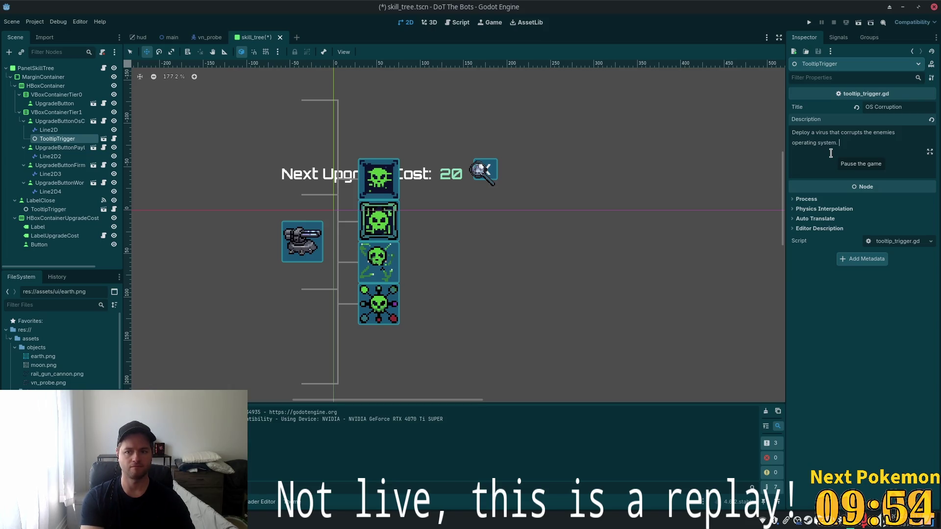
text(Reapply to)
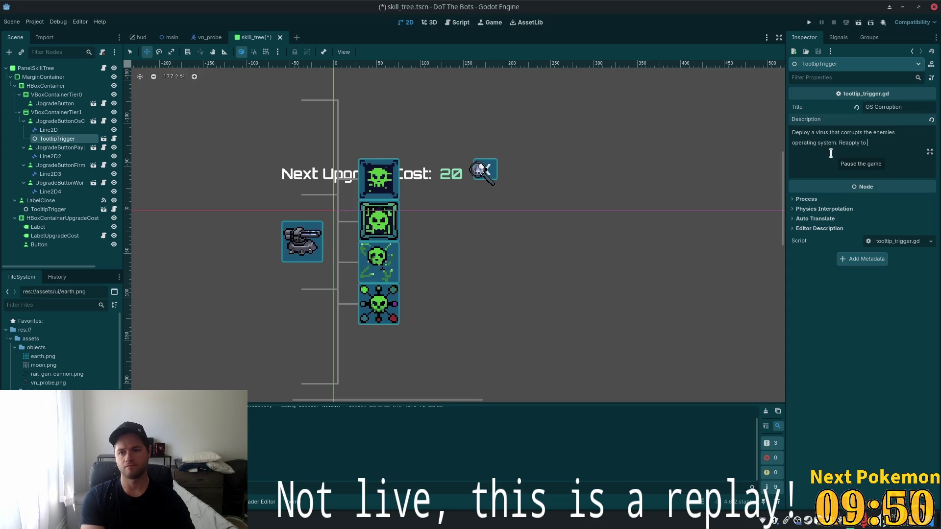
key(BackSpace)
key(BackSpace)
key(BackSpace)
key(BackSpace)
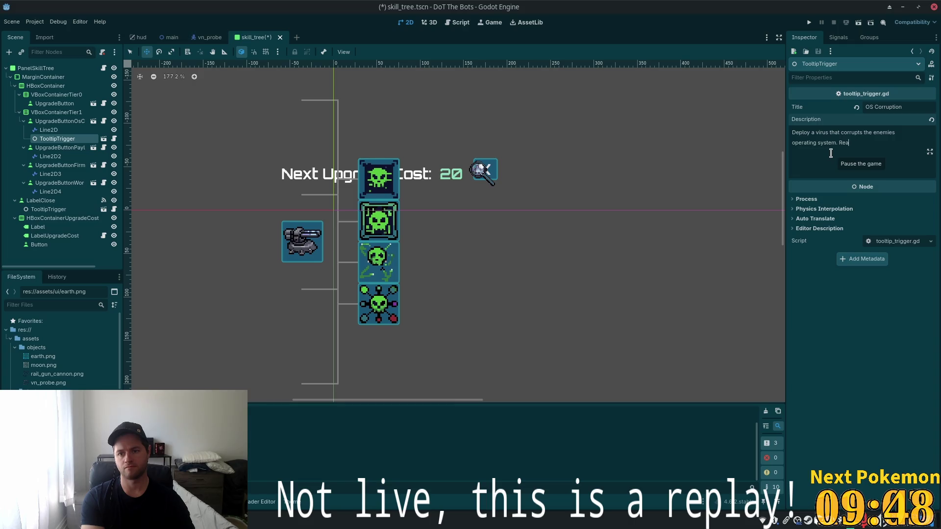
key(BackSpace)
text(Re)
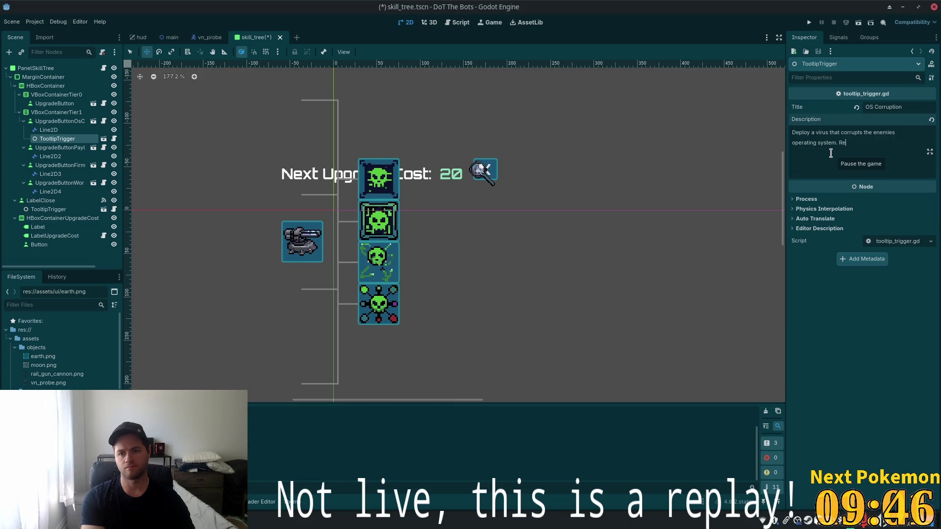
text(apply)
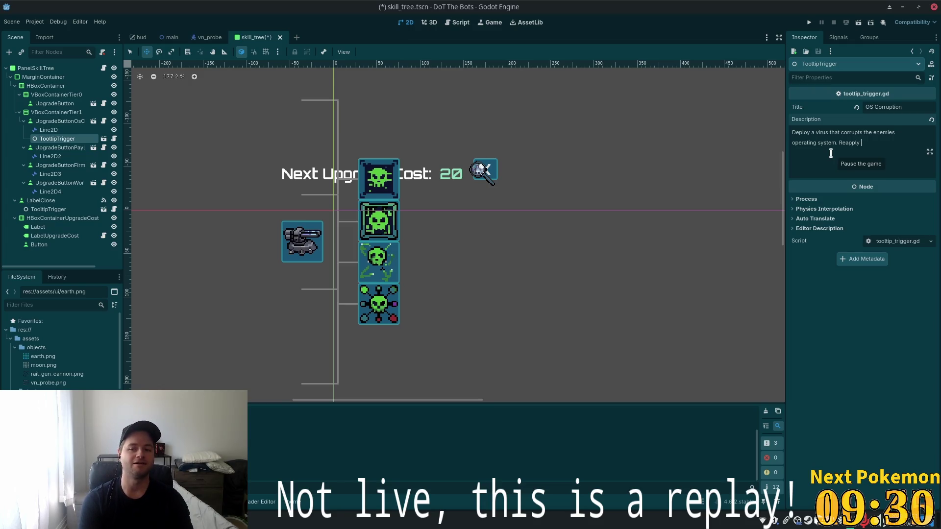
text(to s)
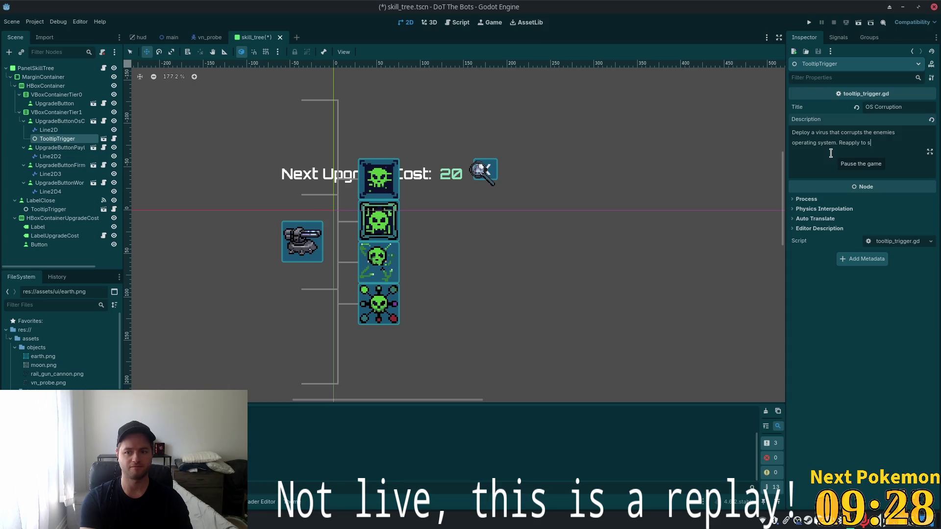
text(tack)
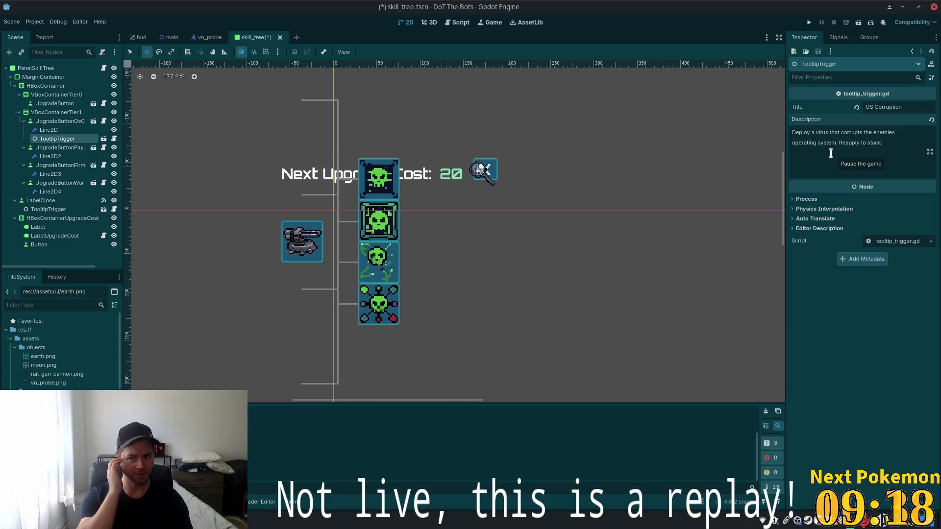
text(damage)
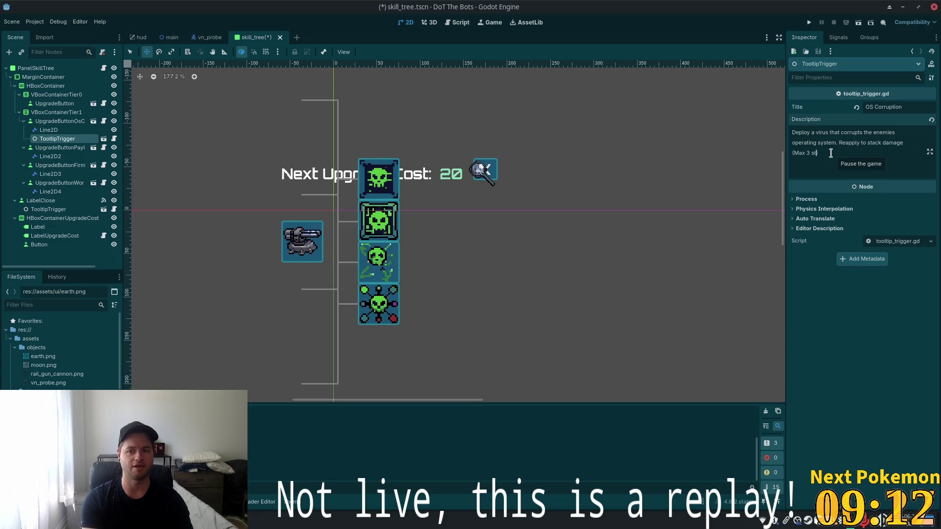
text( acks)
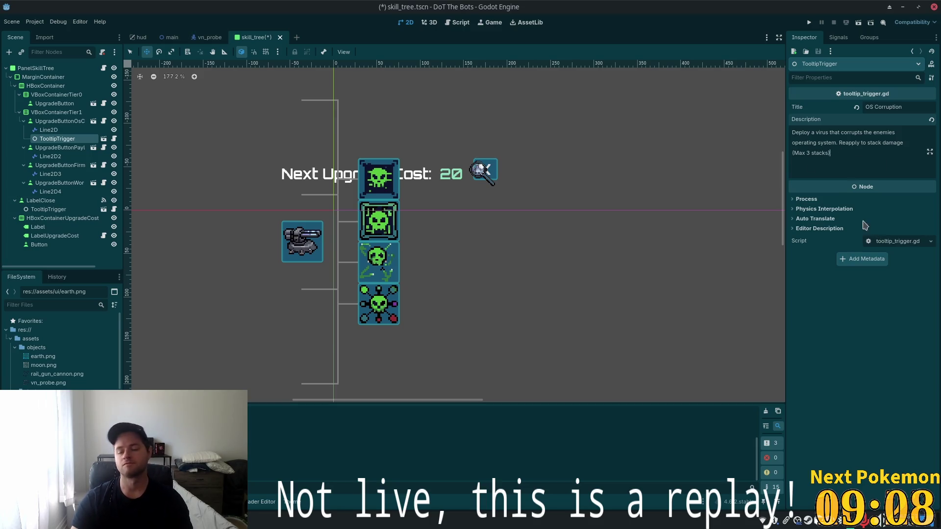
key(ctrl+s)
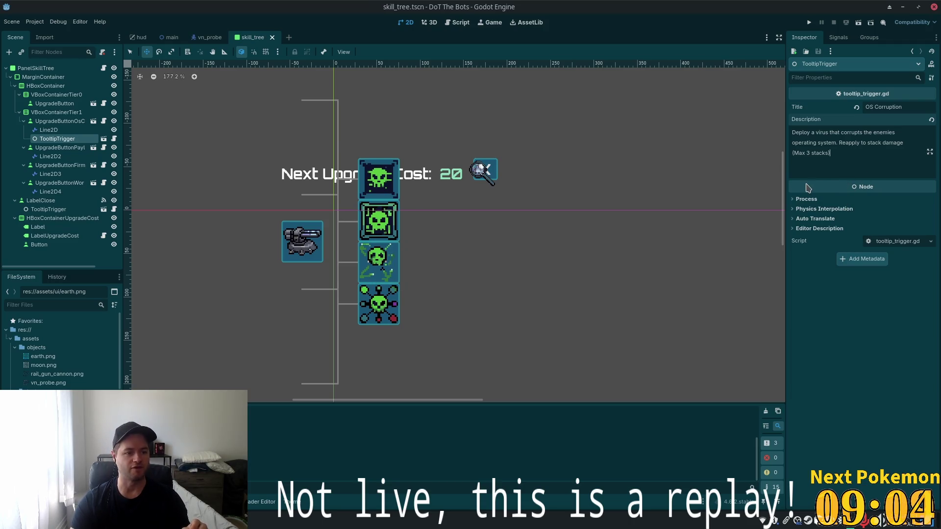
Run the game and check the OS Corruption tooltip in the skill tree panel.
click(809, 22)
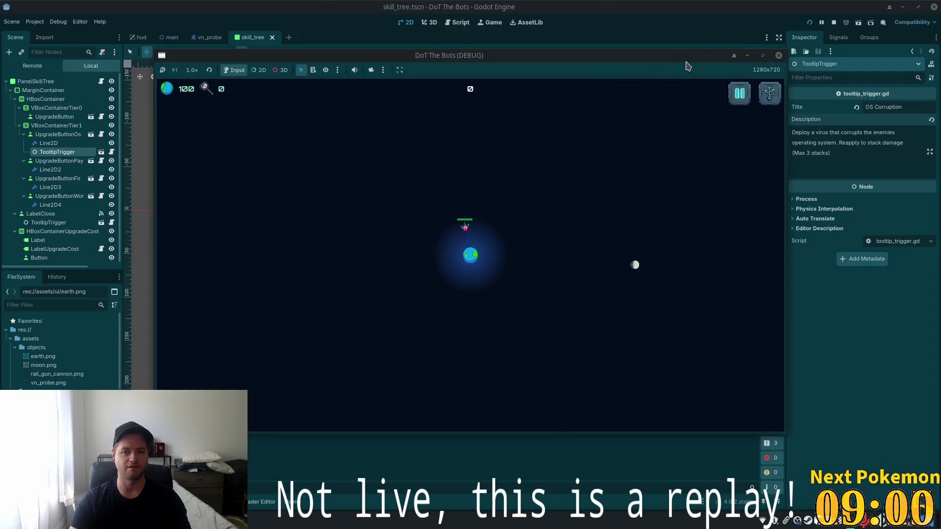
click(769, 93)
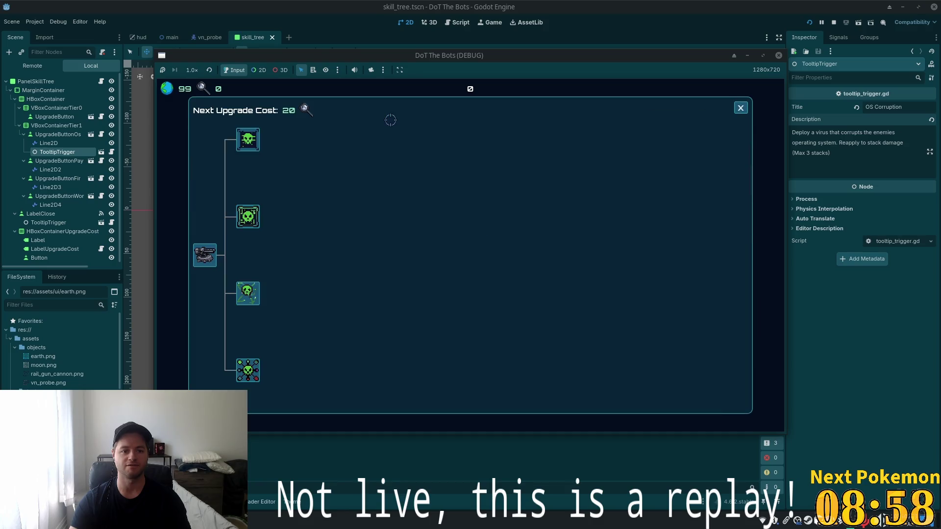
click(740, 107)
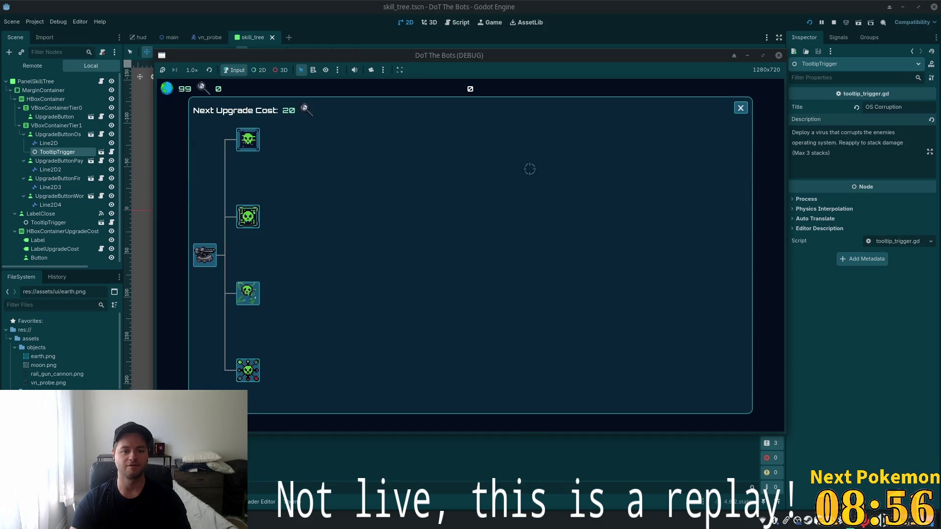
mouse_move(255, 137)
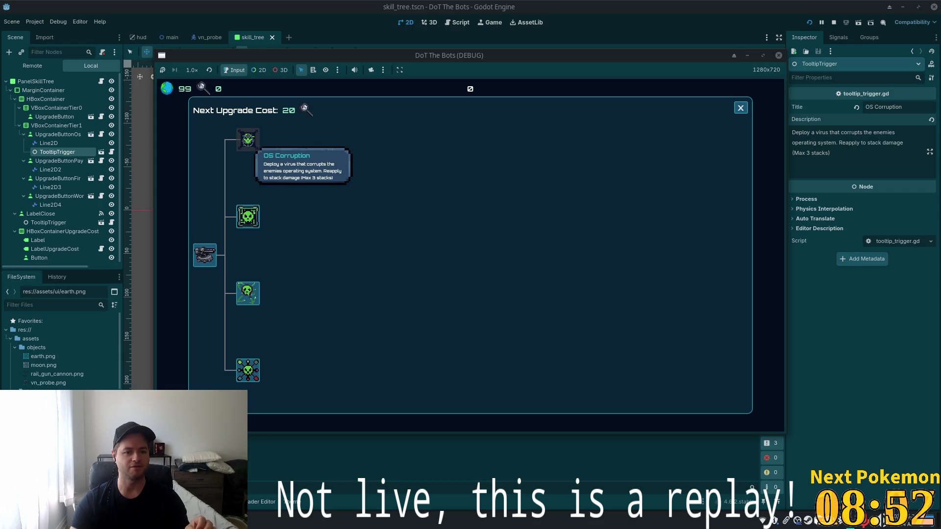
click(740, 107)
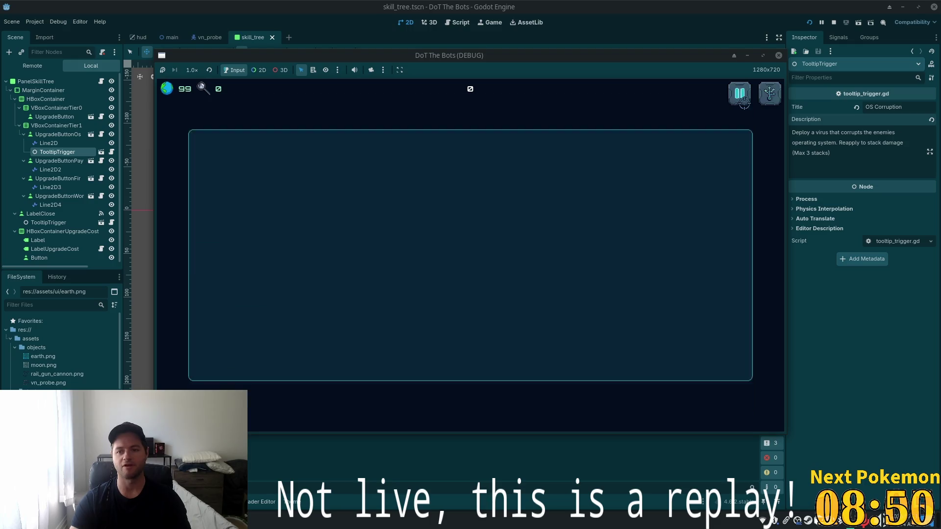
Change 'enemies' to 'enemy's' in the tooltip description and save the scene.
click(846, 148)
click(895, 131)
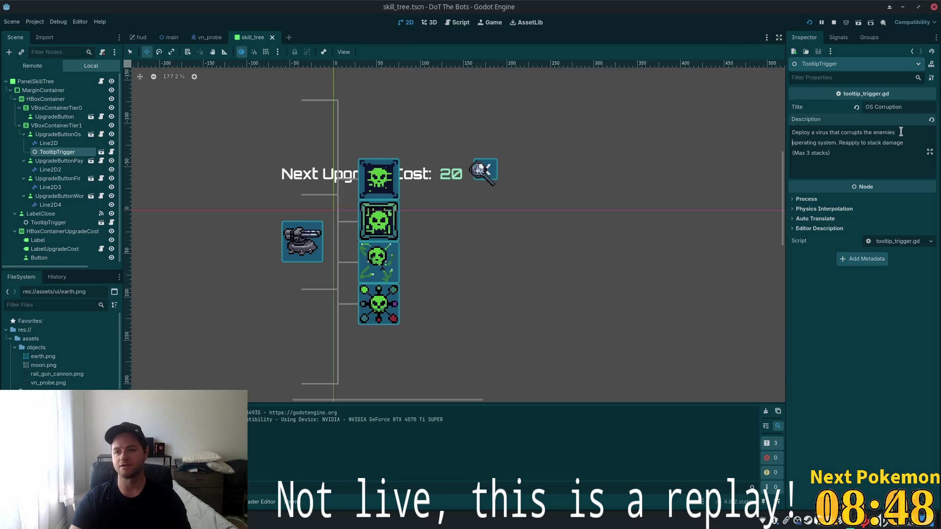
key(BackSpace)
key(BackSpace)
key(BackSpace)
text(y's)
click(857, 150)
key(ctrl+s)
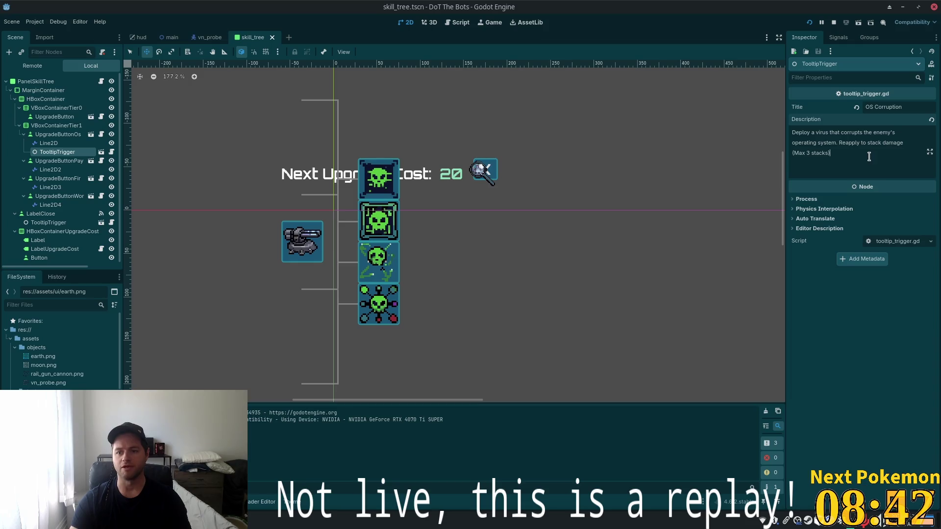
Rerun the game, try buying OS Corruption and recheck its tooltip, then stop the game.
click(809, 22)
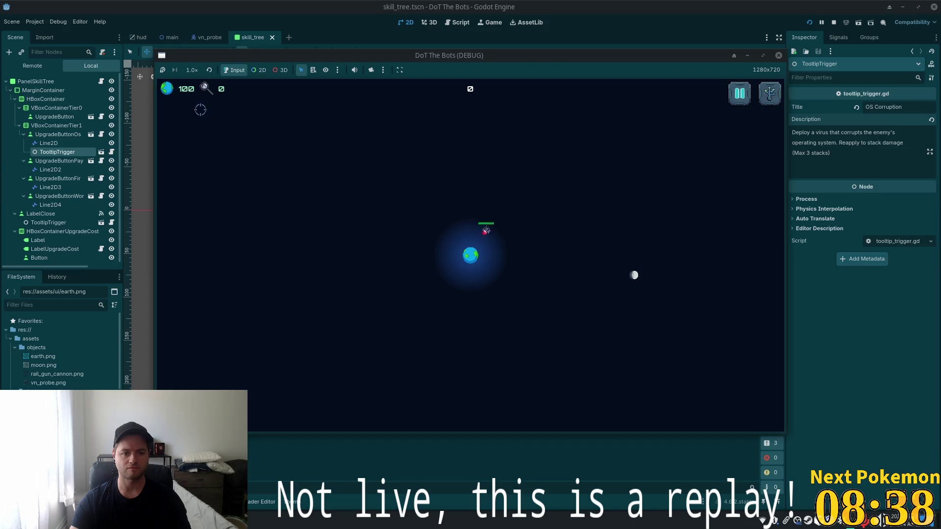
click(769, 93)
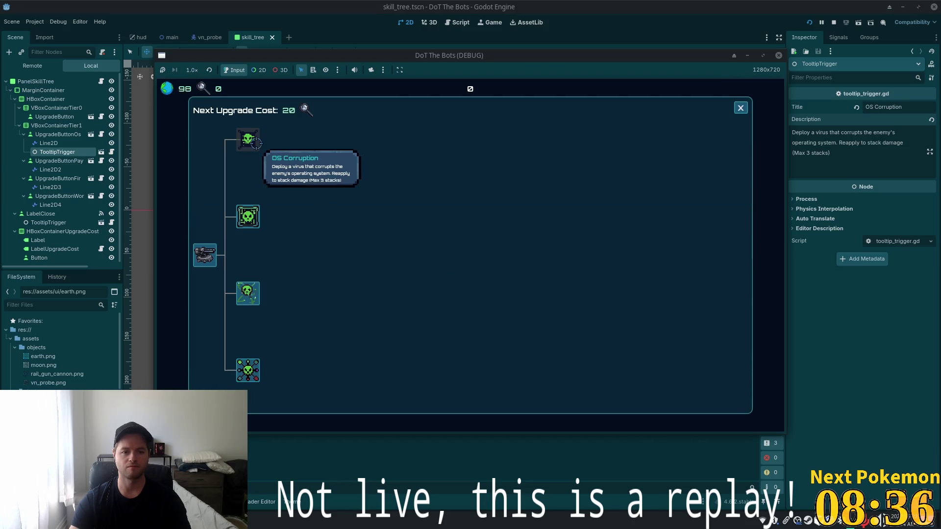
click(256, 143)
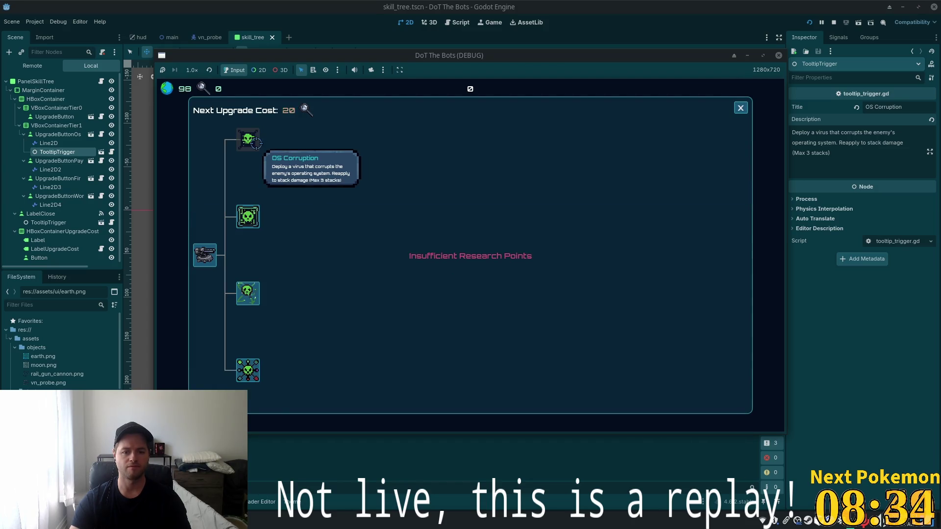
click(256, 143)
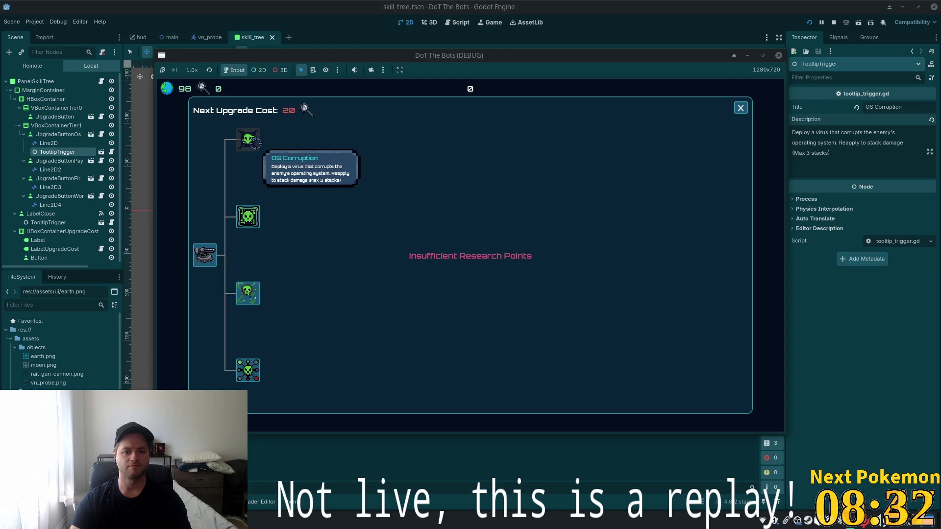
mouse_move(244, 141)
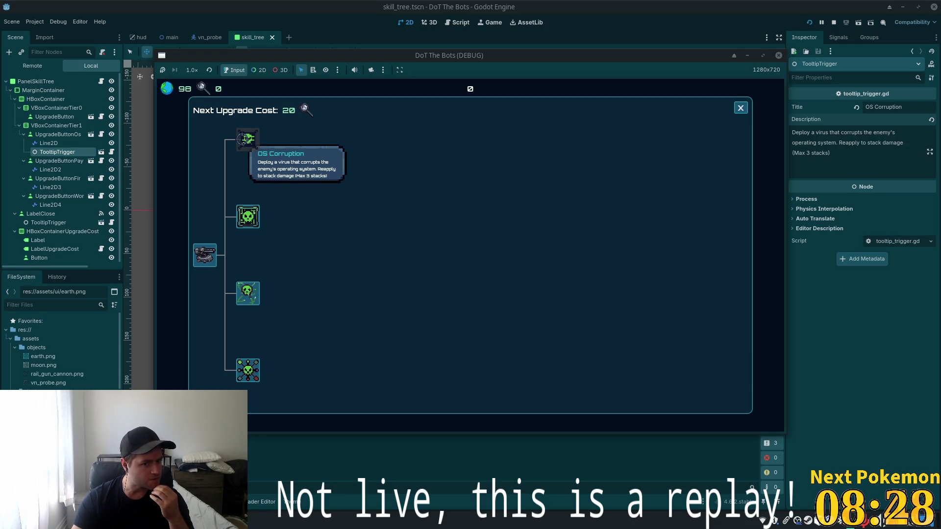
click(740, 107)
click(833, 22)
click(847, 143)
Hyphenate 'Re-apply', save skill_tree.tscn, then hide the MarginContainer panel.
text(-)
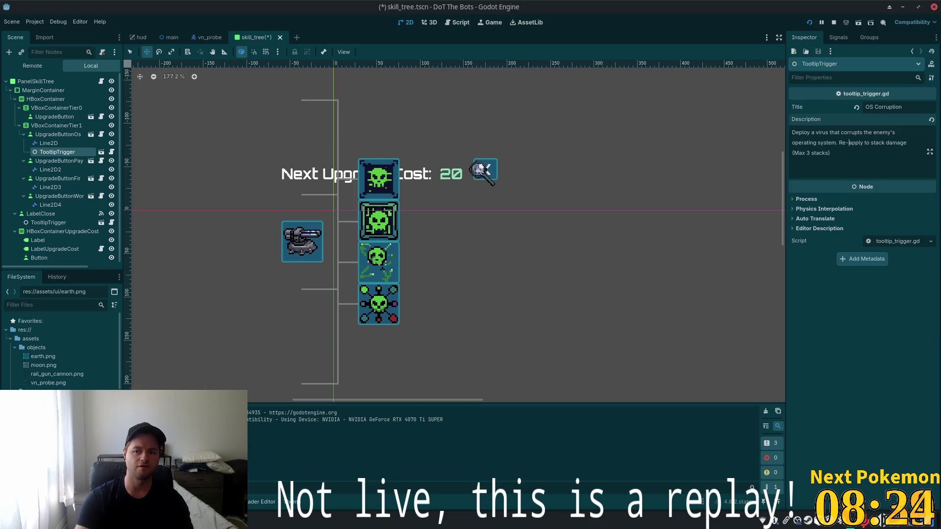
key(ctrl+s)
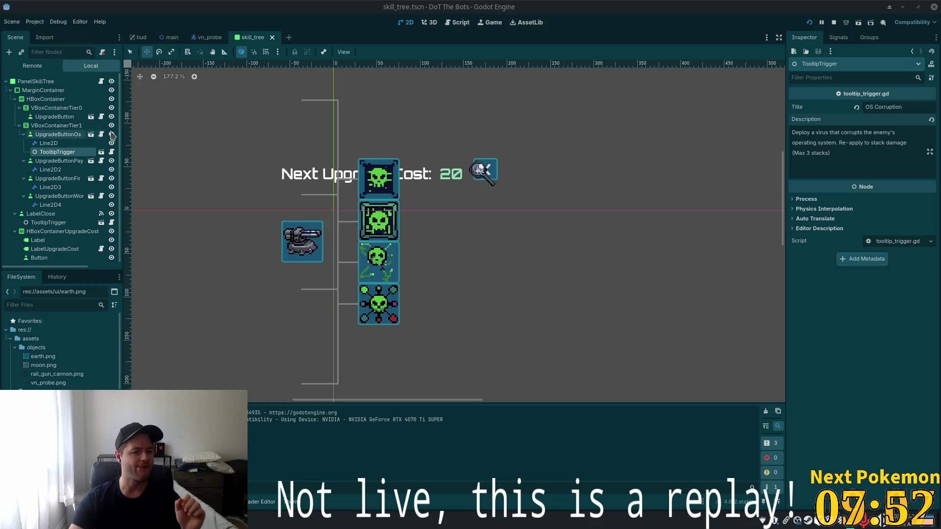
click(111, 90)
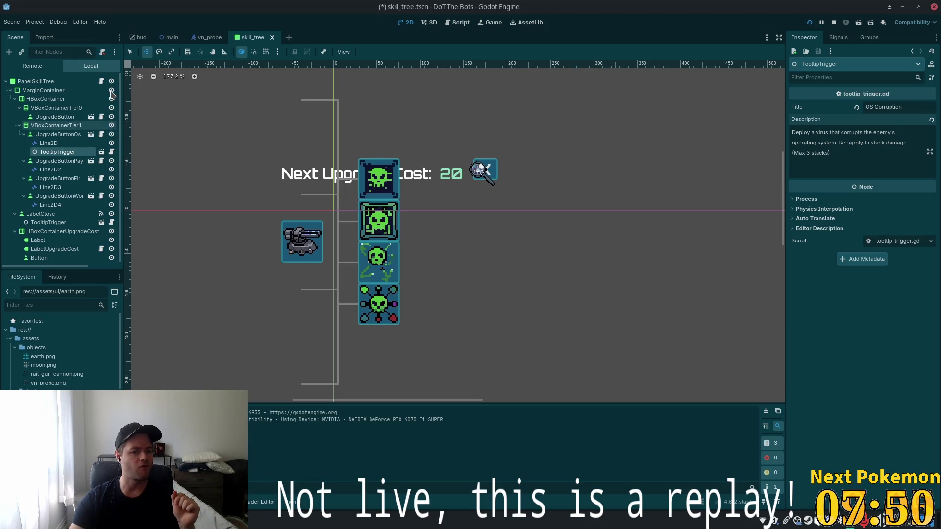
Play-test the project, pause it, and quit back to the editor.
click(808, 22)
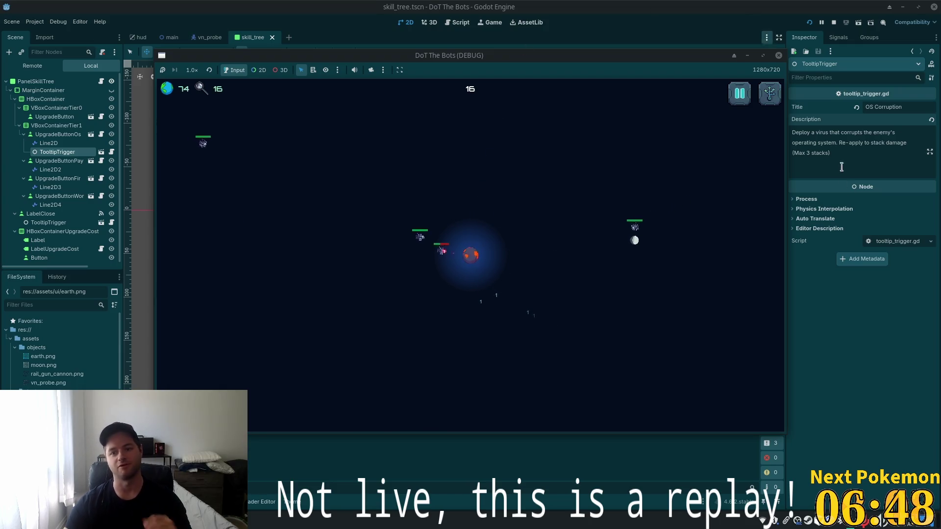
click(738, 93)
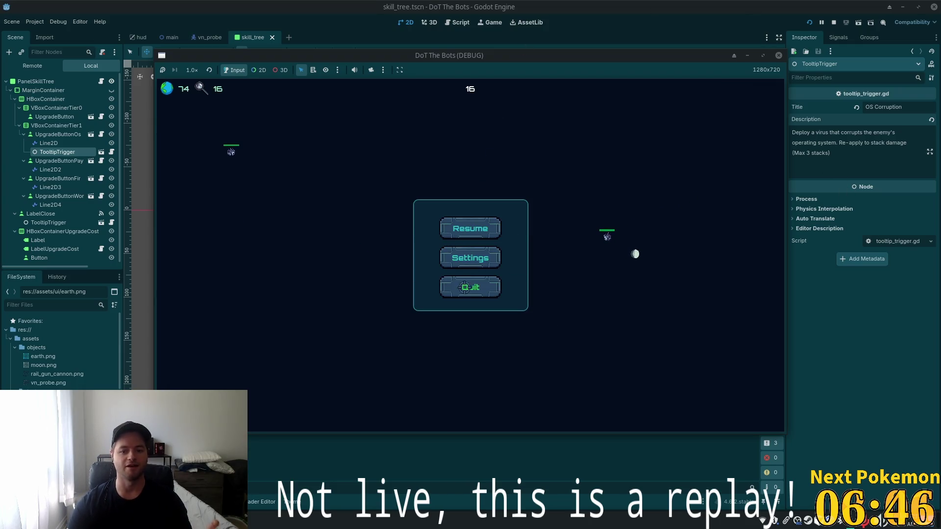
click(466, 287)
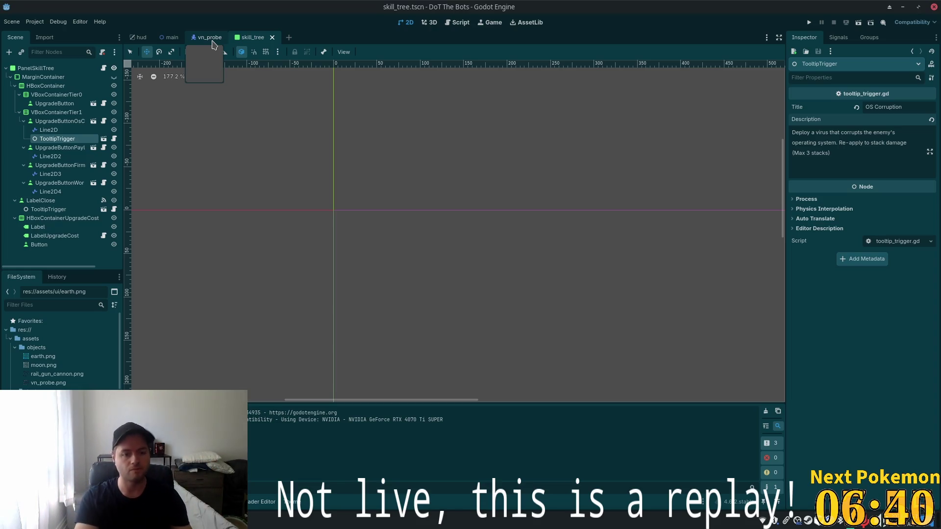
Open and dismiss Godot's Quick Open picker, then switch to the Cursor code editor.
key(alt+shift+o)
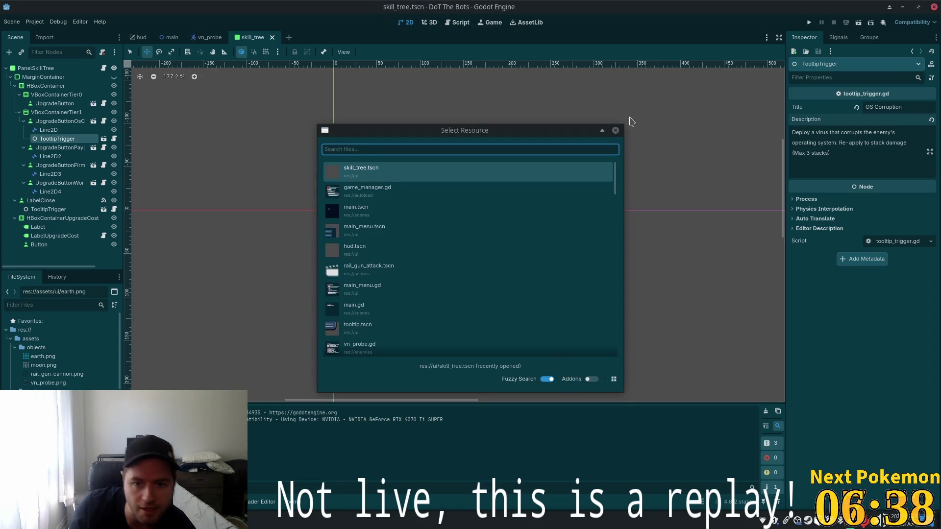
click(614, 130)
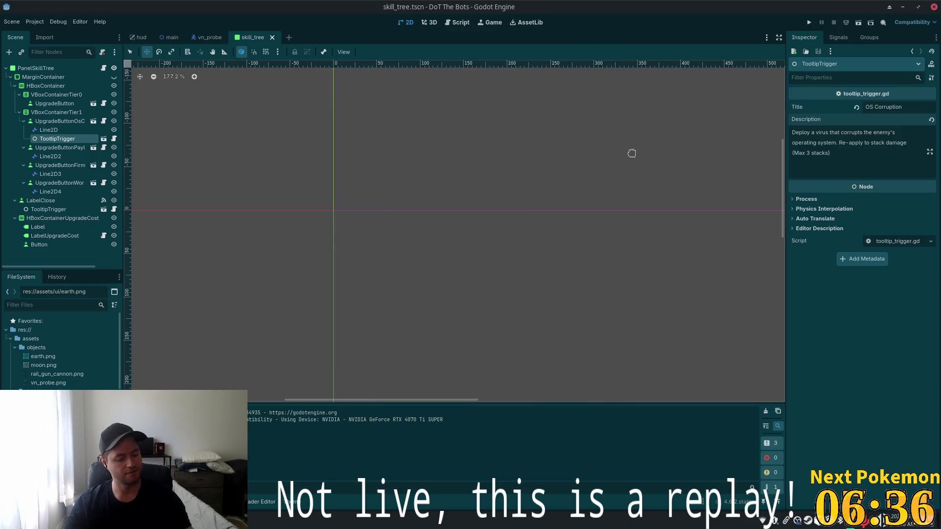
key(alt+Tab)
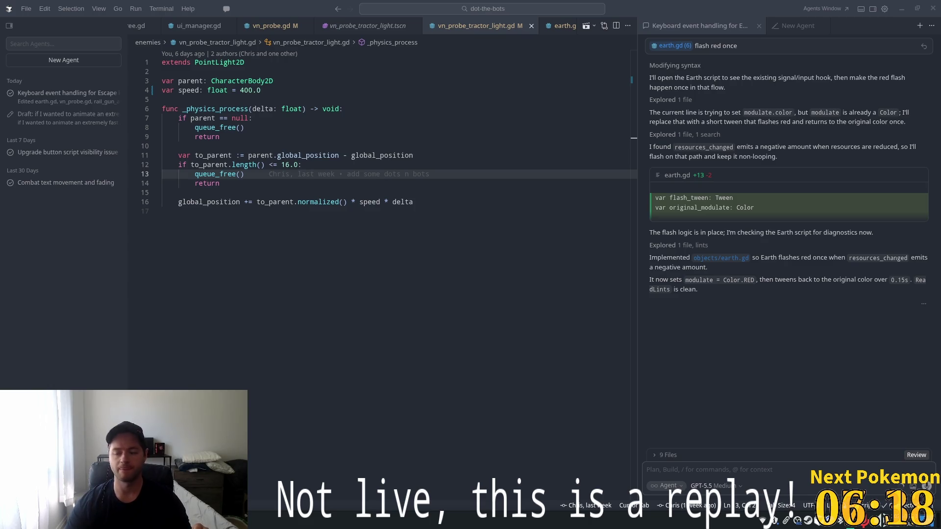
Resize the agent chat panel divider to widen Cursor's code area.
click(386, 164)
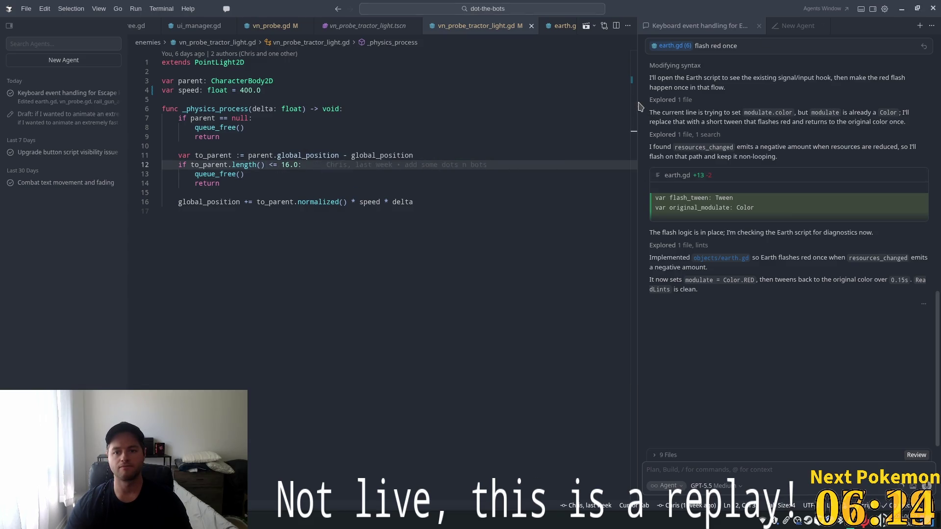
mouse_move(638, 103)
mouse_down()
mouse_move(786, 139)
mouse_move(759, 139)
mouse_up()
click(343, 109)
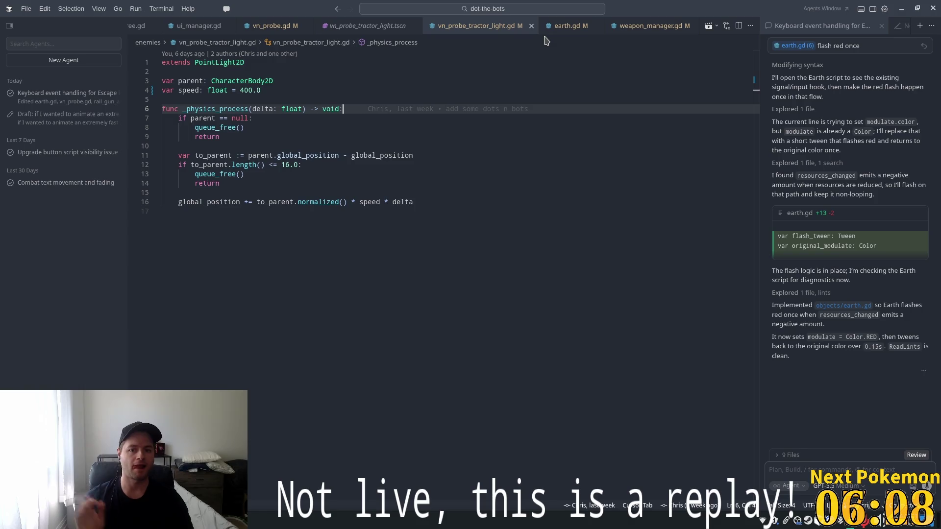
Open game_manager.gd through the quick file search for 'game'.
key(ctrl+p)
text(game)
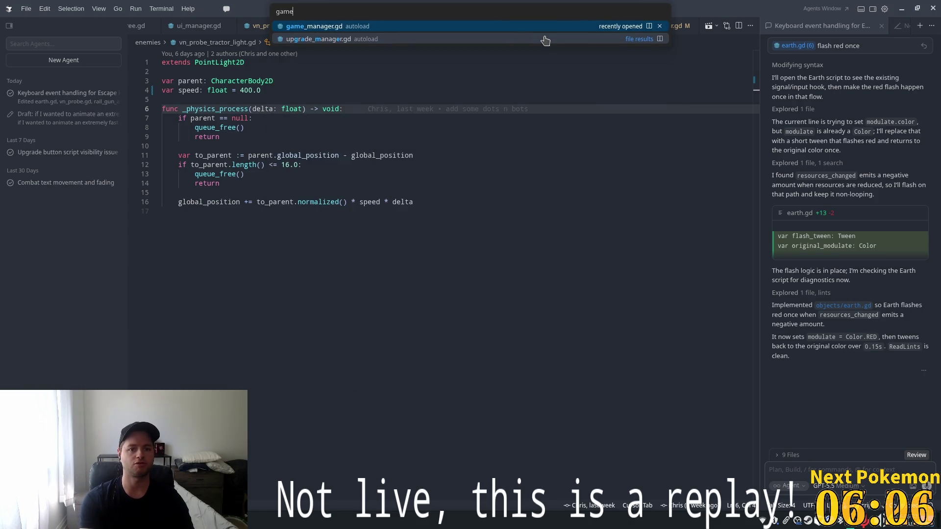
key(Return)
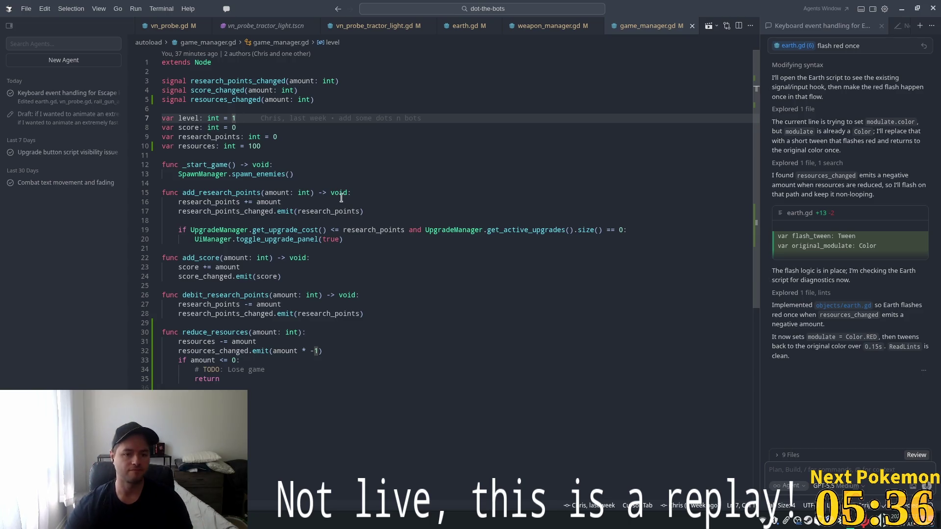
Add a new line at the end of game_manager.gd and type 'func lose_game() -> void:'.
click(323, 165)
click(295, 154)
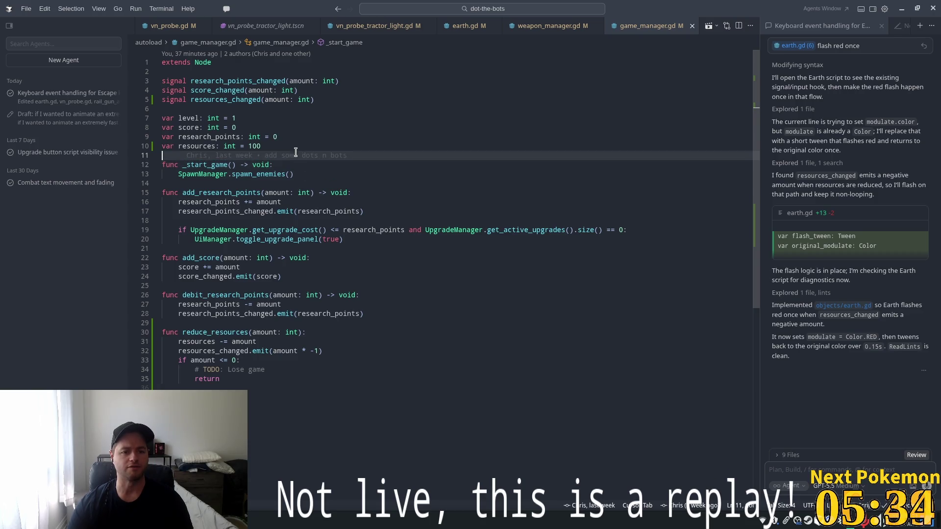
click(274, 145)
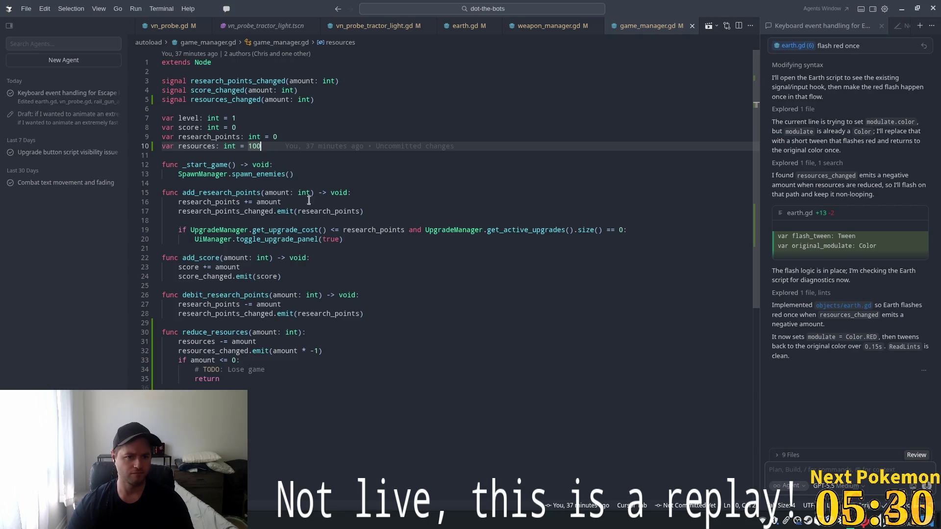
click(269, 411)
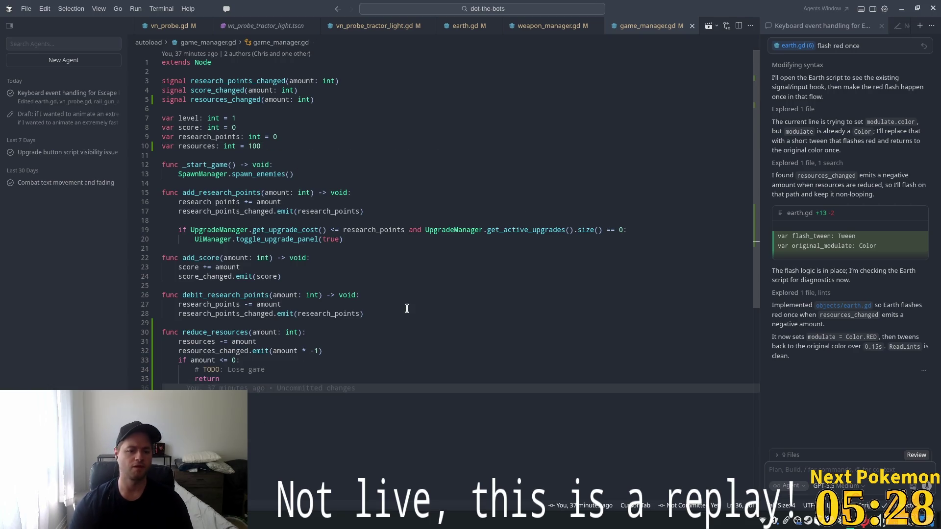
key(Return)
text(func lose_game() -> void:)
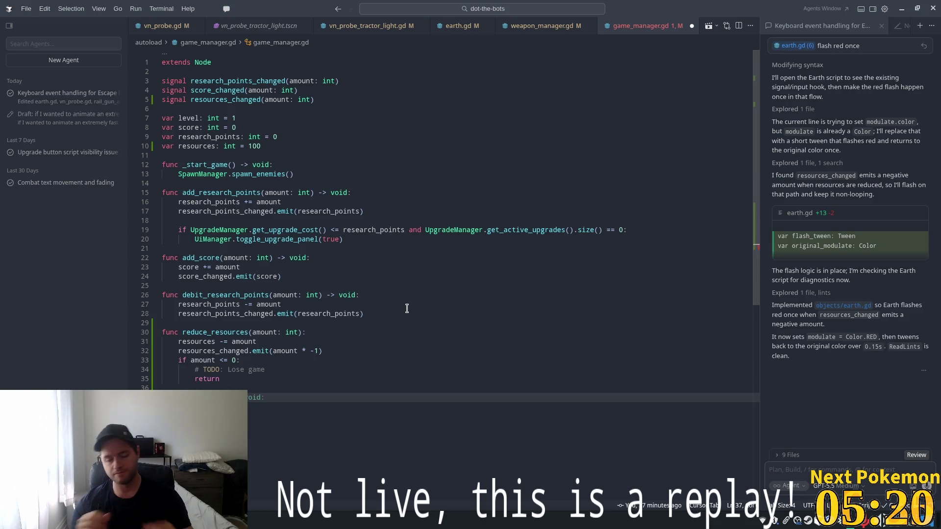
Insert a restore_resources function header via completion and delete its amount: int parameter.
text(func _at)
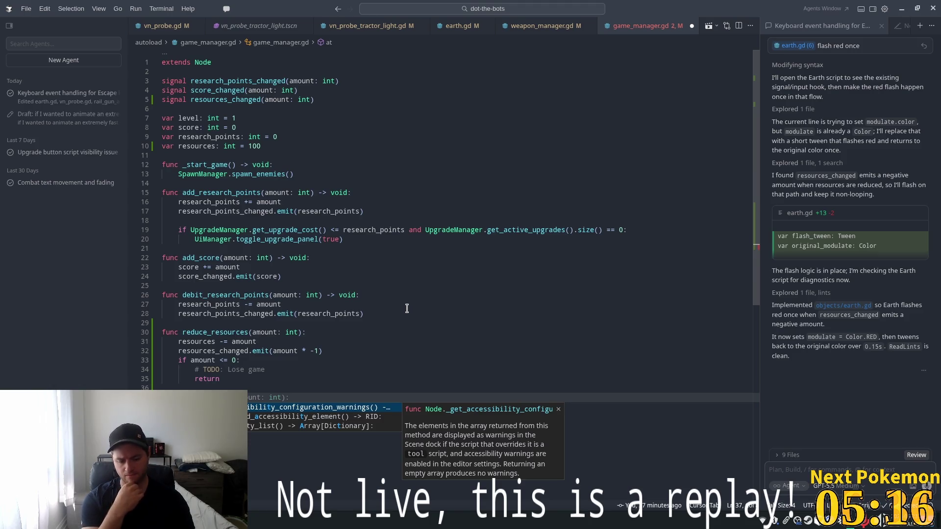
key(Escape)
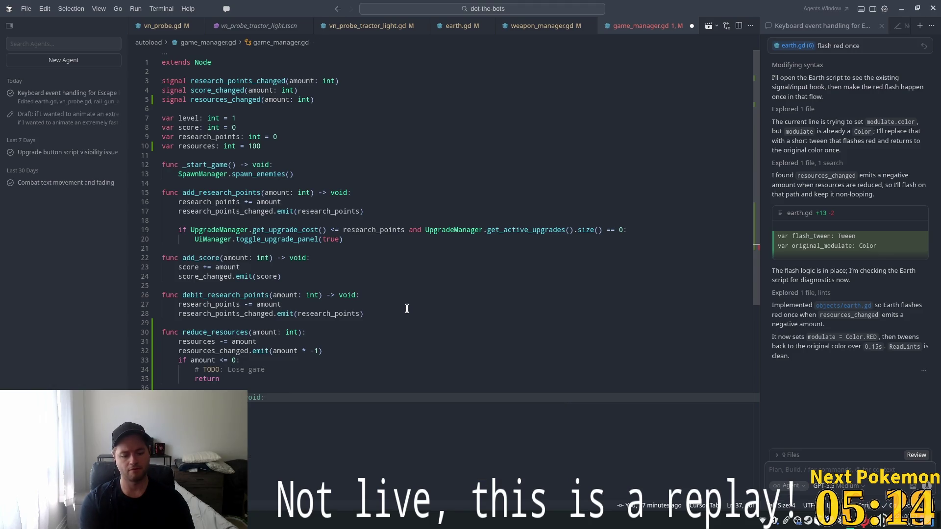
text(r)
key(Tab)
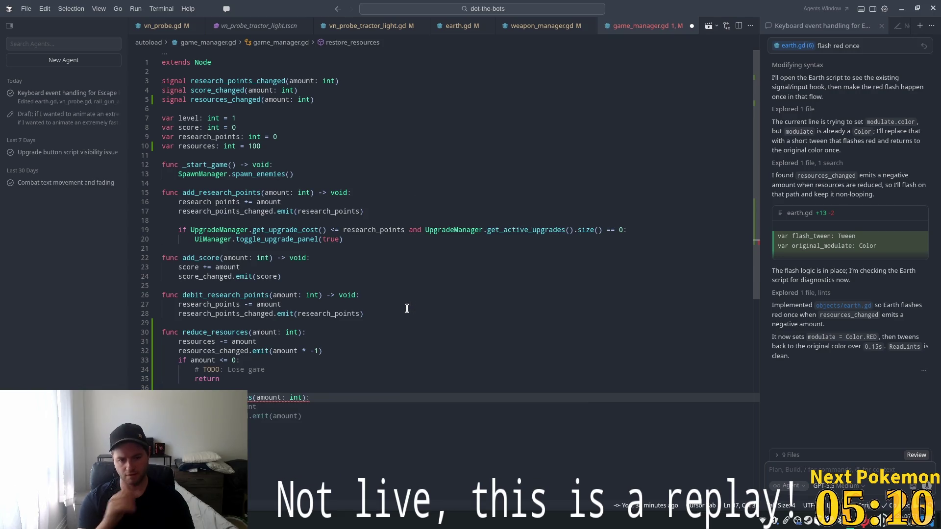
drag(303, 398, 255, 398)
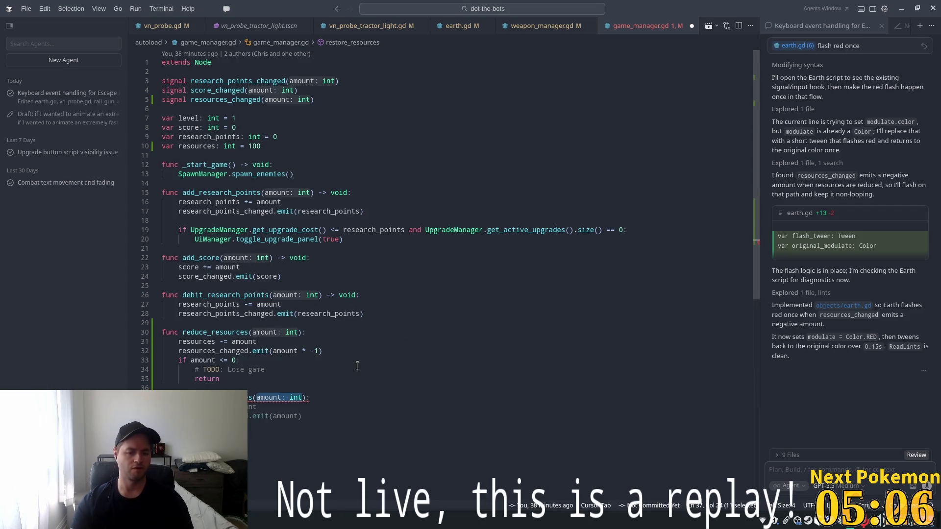
key(BackSpace)
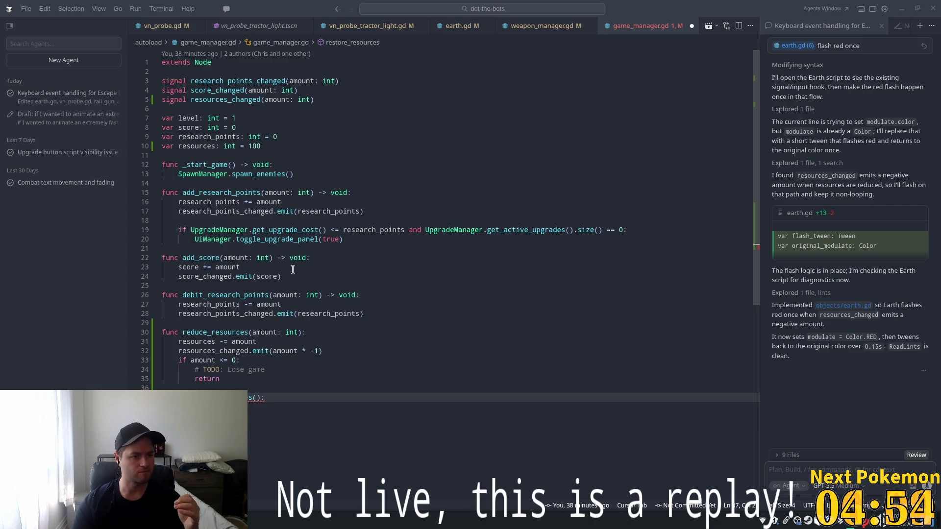
key(Return)
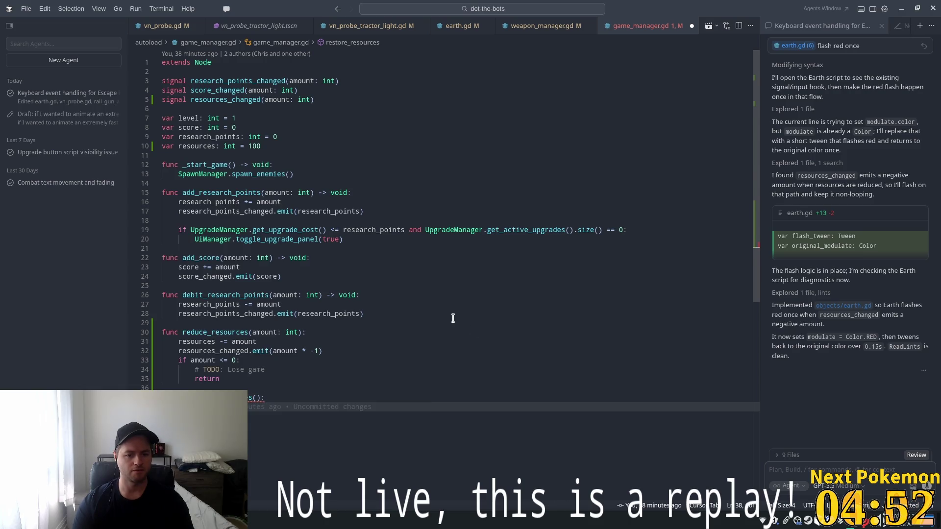
Declare last_damage_time and damage_cooldown variables below the resources declaration.
click(313, 146)
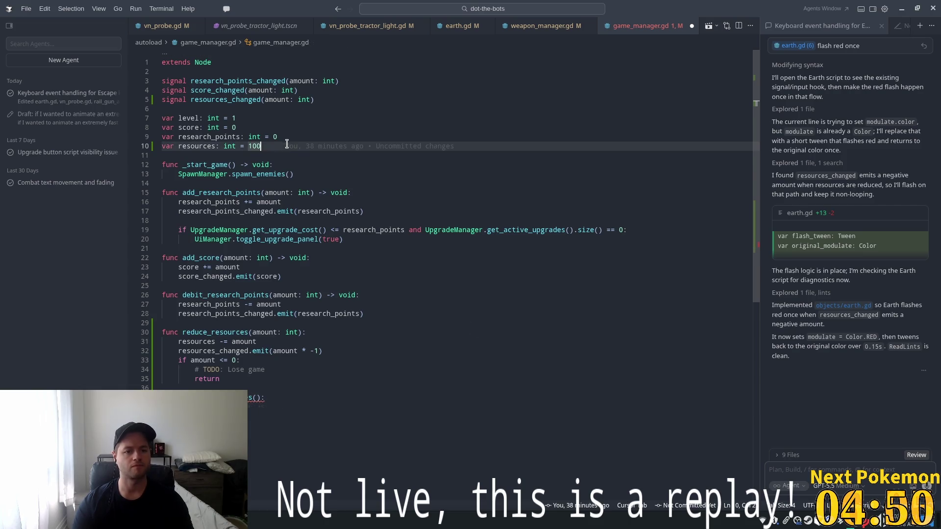
key(Return)
text(var )
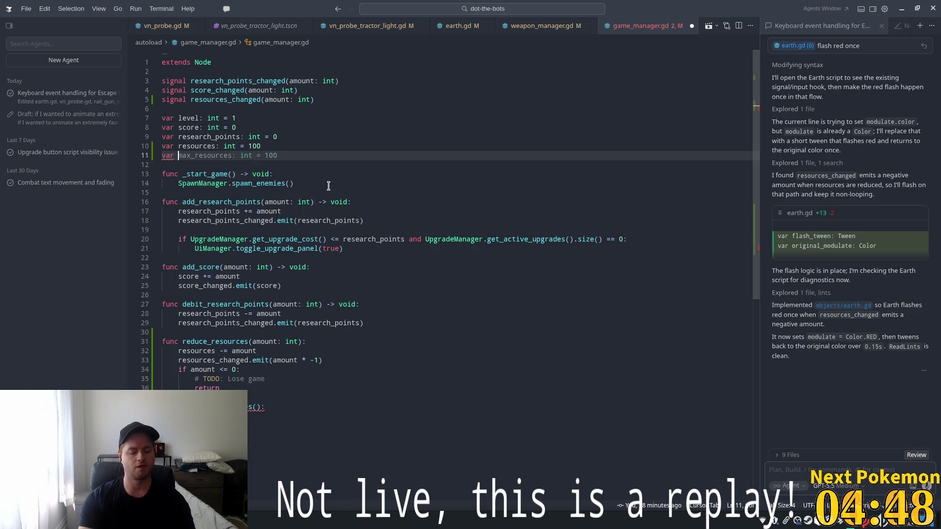
text(last_damage)
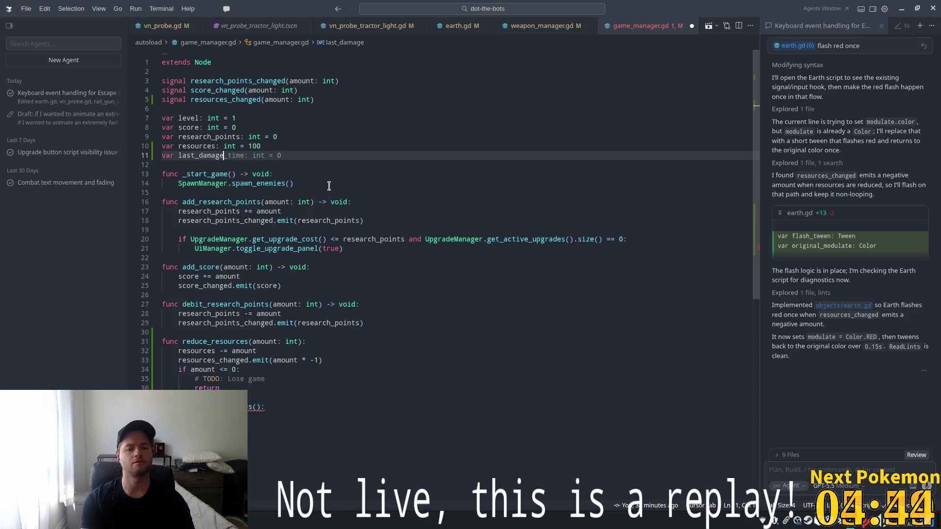
key(Tab)
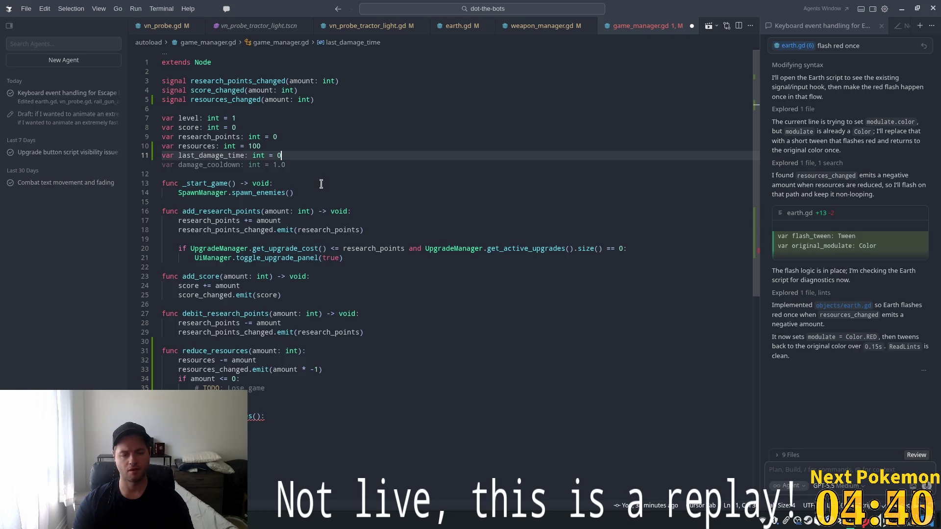
key(Tab)
Change the damage_cooldown value from 1.0 to 3.0 and start a trailing comment.
key(Up)
key(Up)
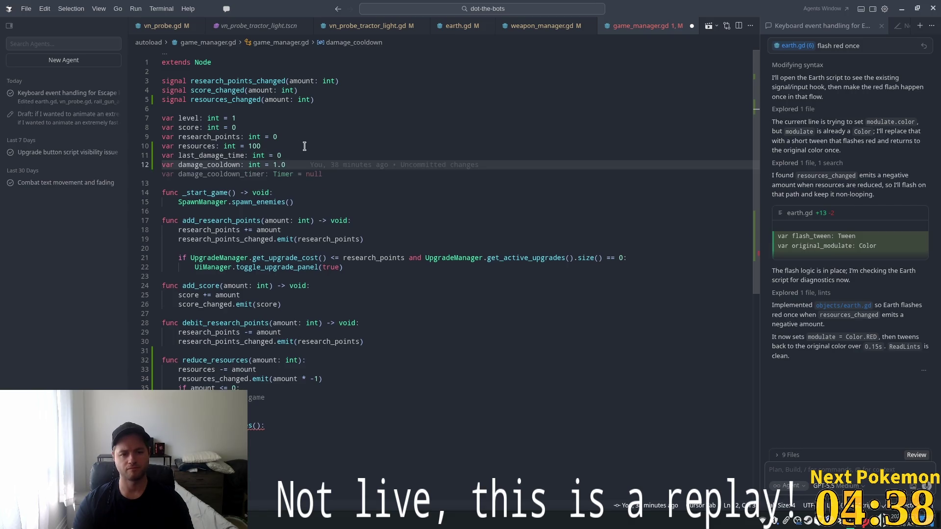
click(282, 165)
drag(285, 165, 273, 165)
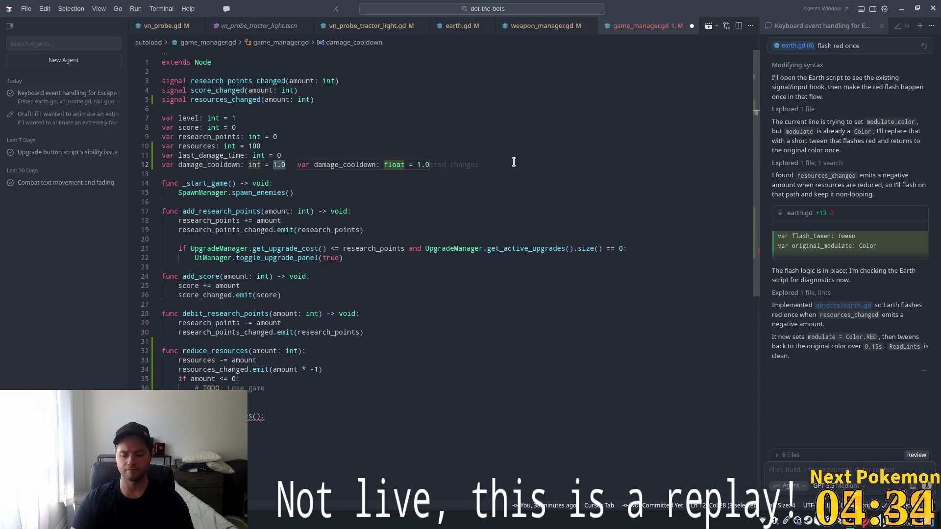
text(3)
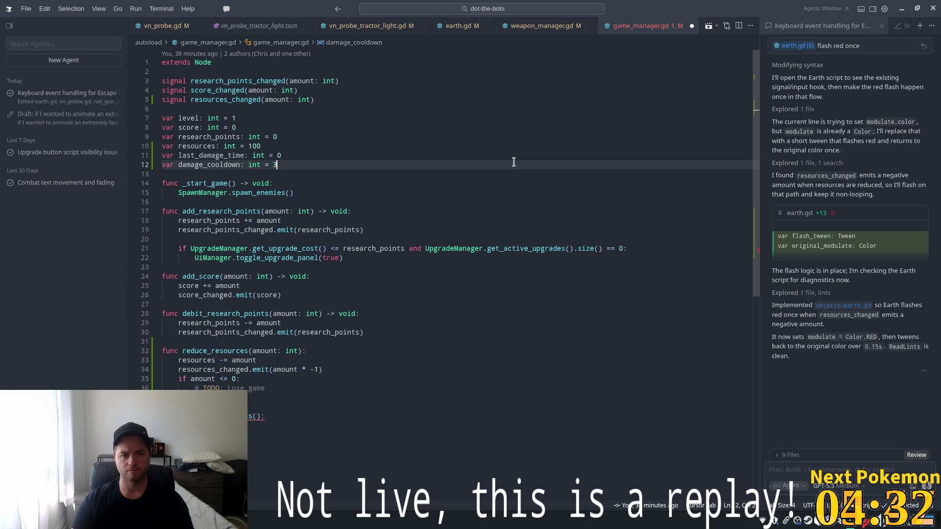
text(.0)
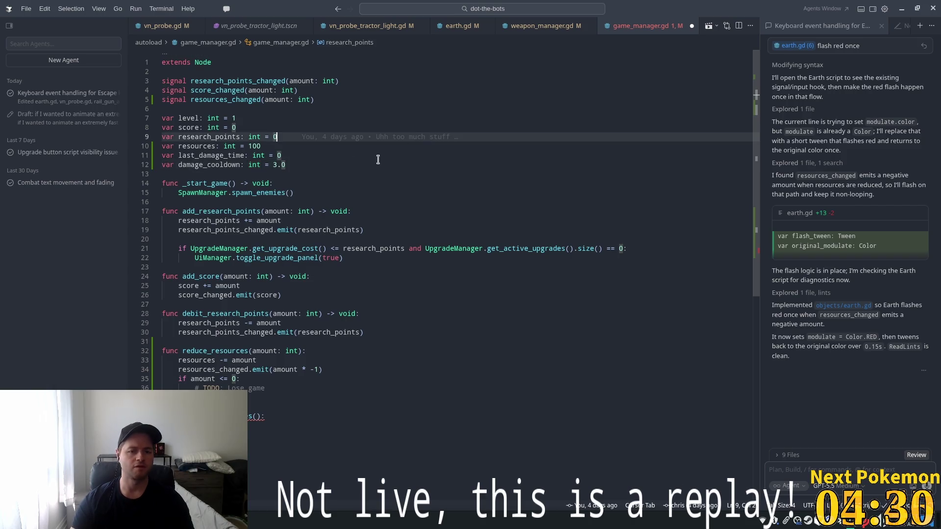
key(Down)
click(372, 166)
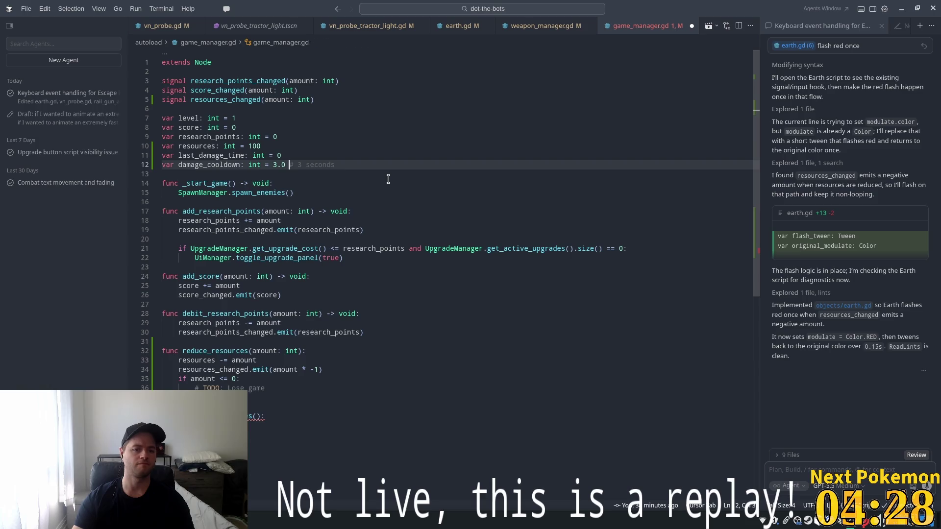
text(# 3 seconds)
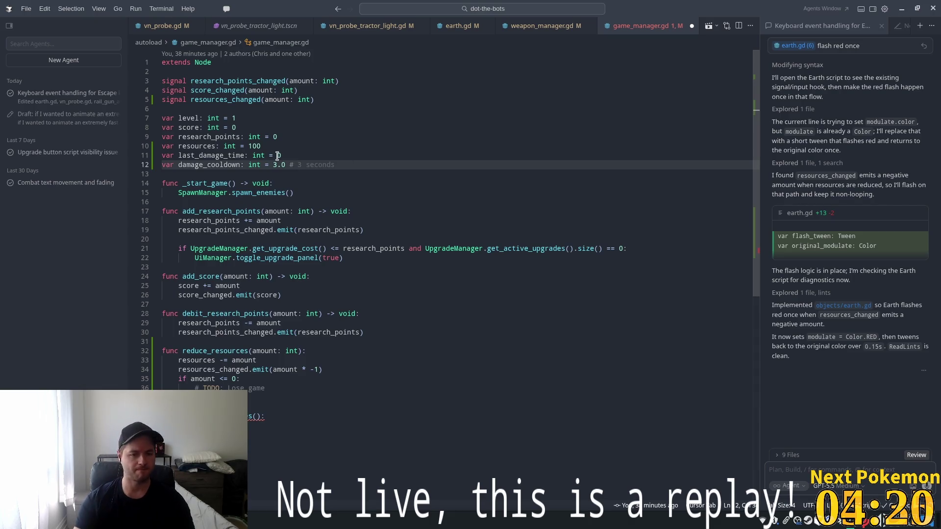
Delete the entire damage_cooldown declaration line.
click(214, 165)
click(338, 164)
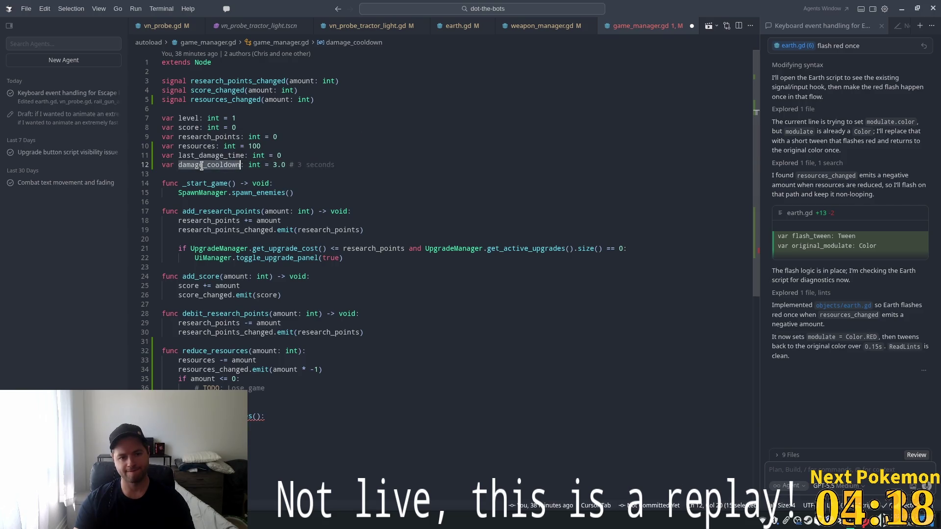
key(BackSpace)
key(BackSpace)
key(BackSpace)
key(shift+Home)
key(BackSpace)
key(BackSpace)
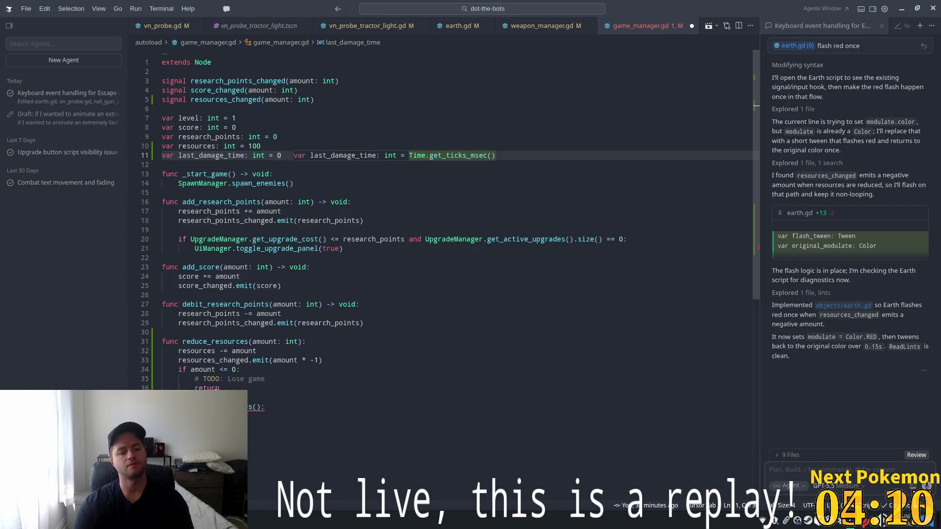
Make reduce_resources set last_damage_time from Time.get_ticks_msec, try get_ticks_sec, and save.
click(339, 358)
key(Return)
key(Tab)
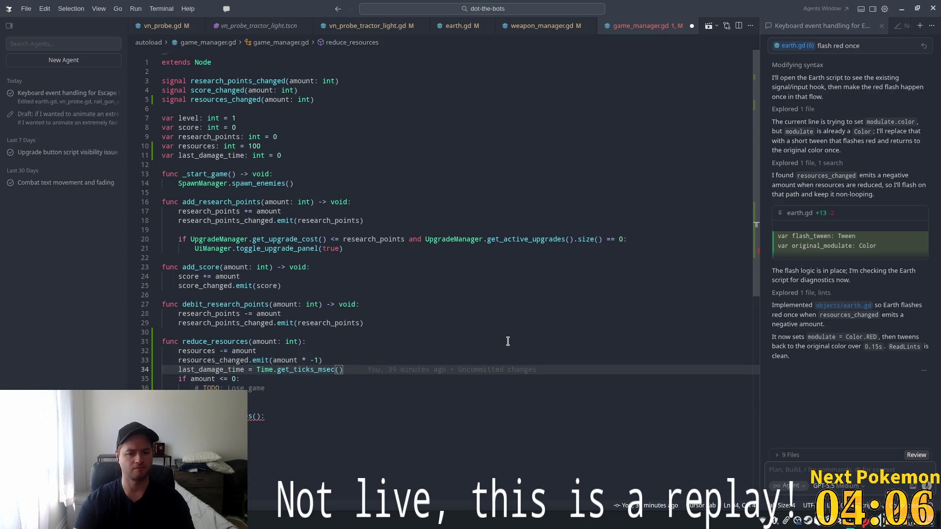
key(Up)
key(Up)
key(Up)
scroll(312, 365, down, 2)
click(336, 320)
key(Left)
key(Left)
key(BackSpace)
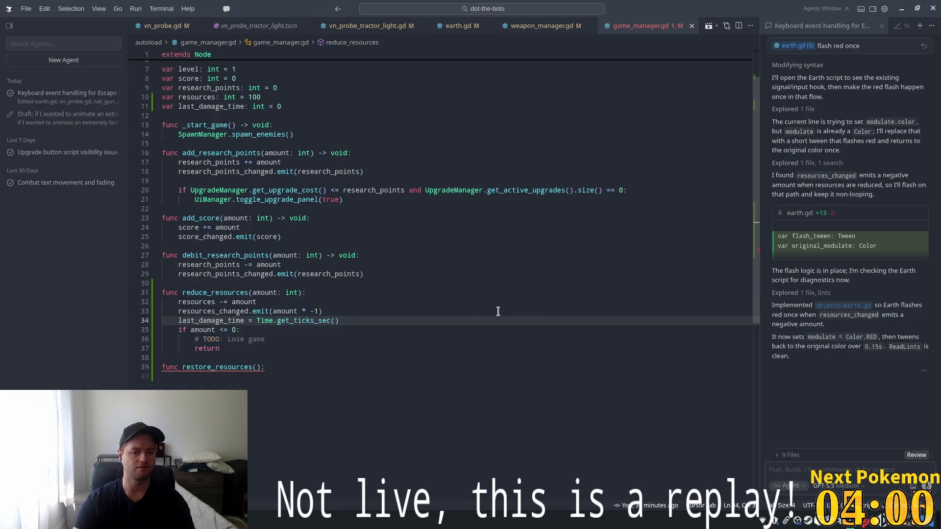
key(ctrl+s)
Add a recent-damage early-return guard to restore_resources, changing its threshold to 3.
click(446, 302)
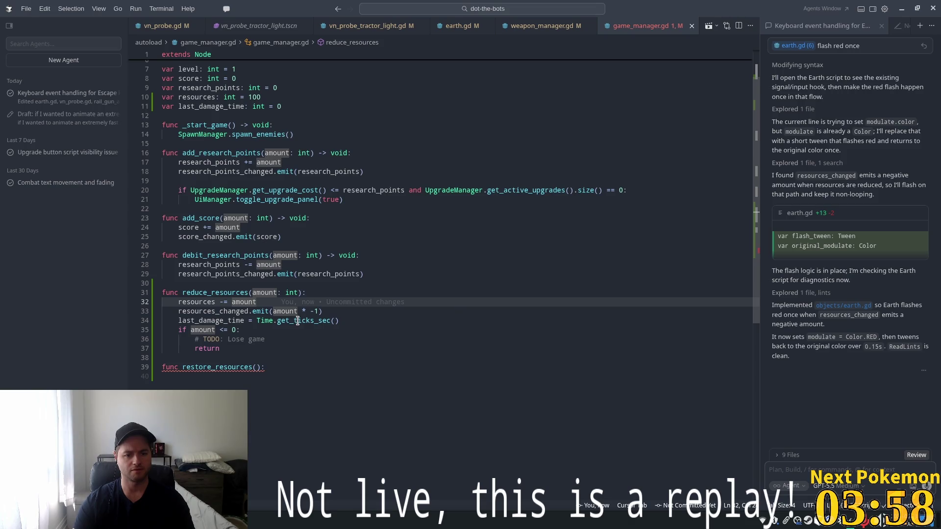
click(297, 320)
double_click(241, 290)
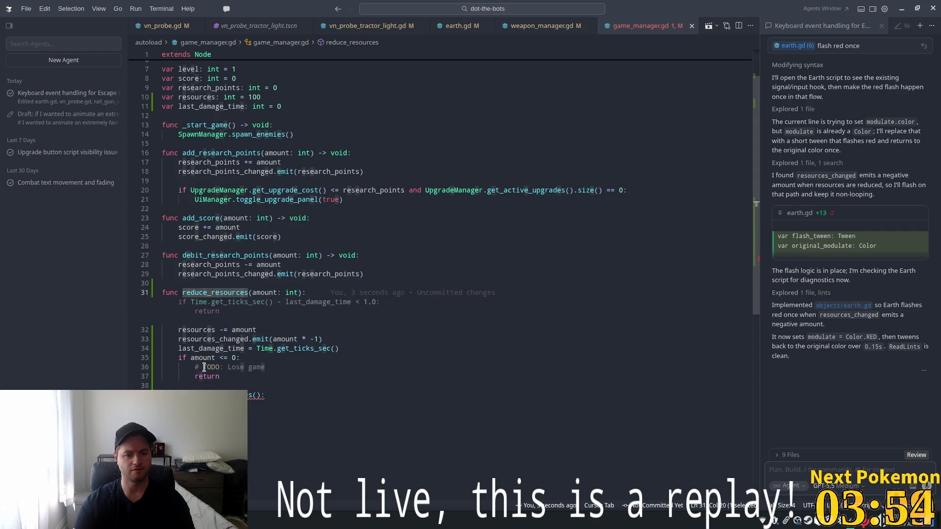
key(Escape)
click(361, 392)
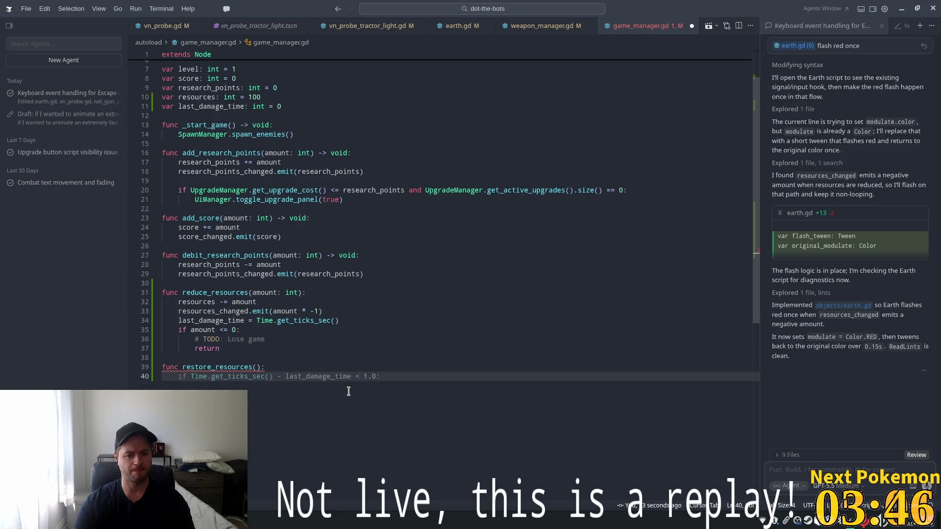
key(Tab)
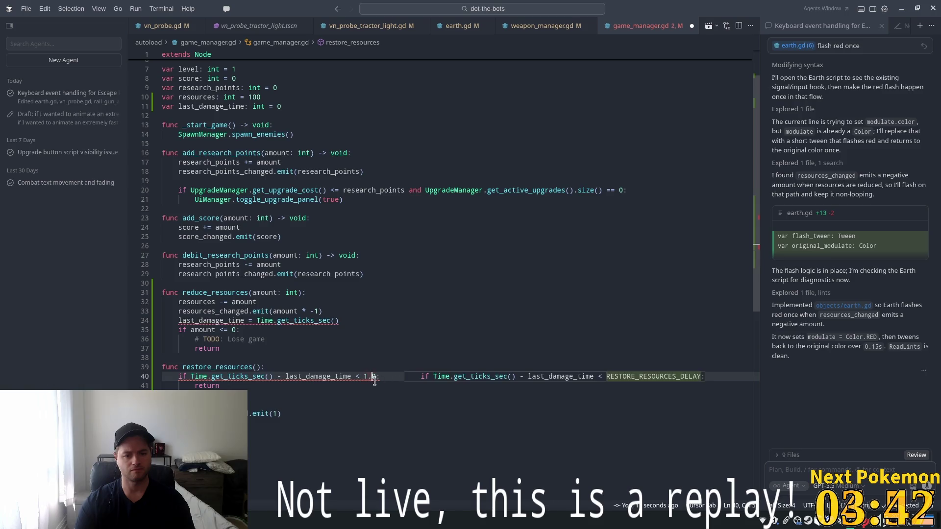
drag(380, 378, 363, 377)
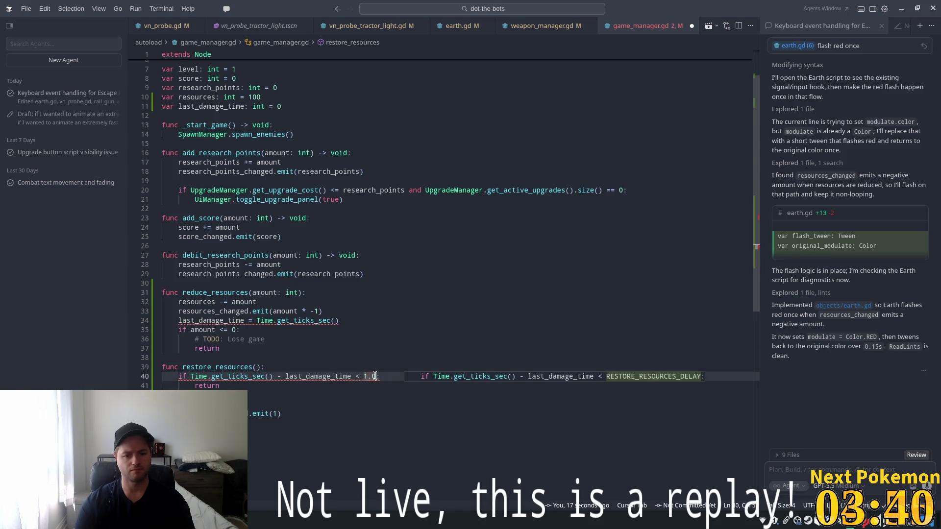
text(3)
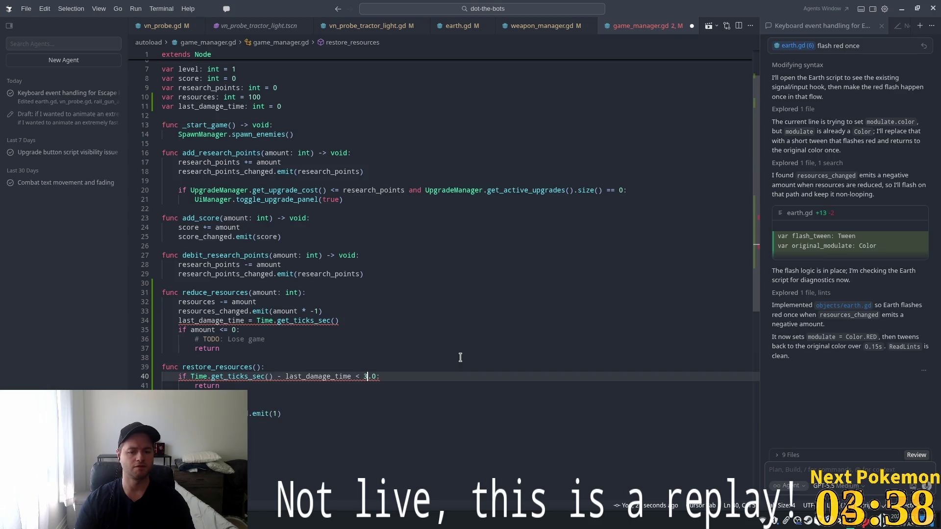
Undo get_ticks_sec, switch the guard to milliseconds with < 3000, and save.
click(409, 332)
click(416, 357)
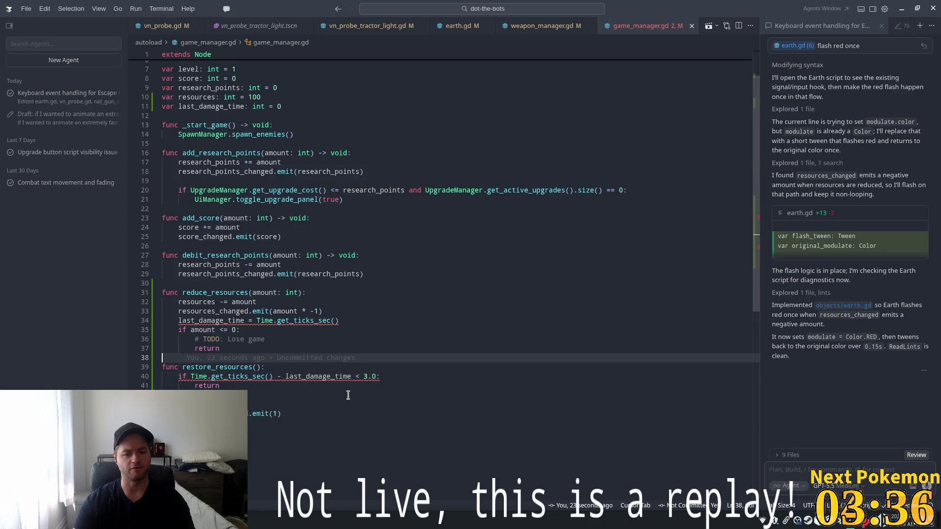
mouse_move(239, 374)
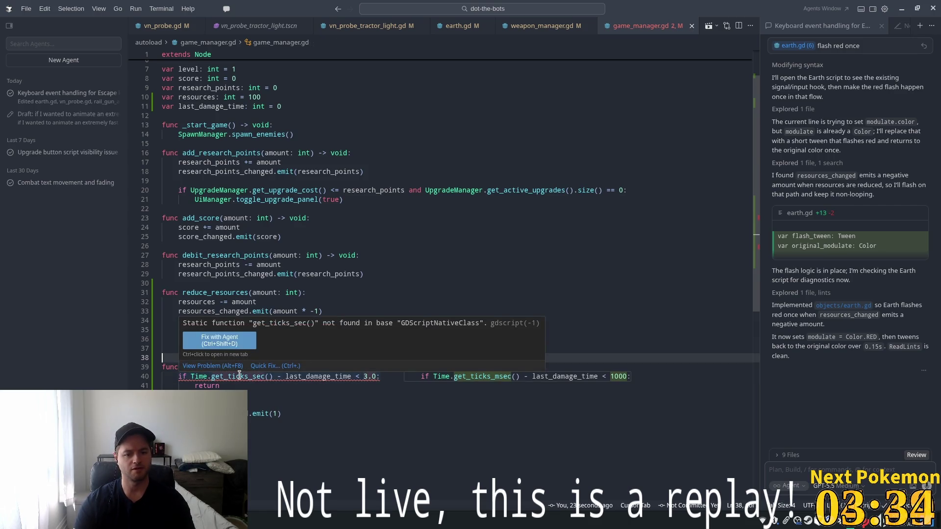
key(ctrl+z)
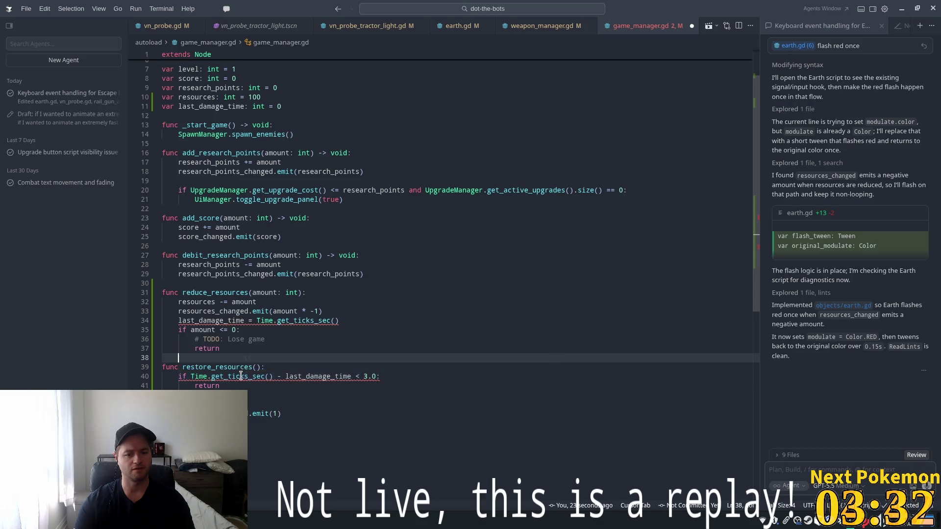
click(312, 385)
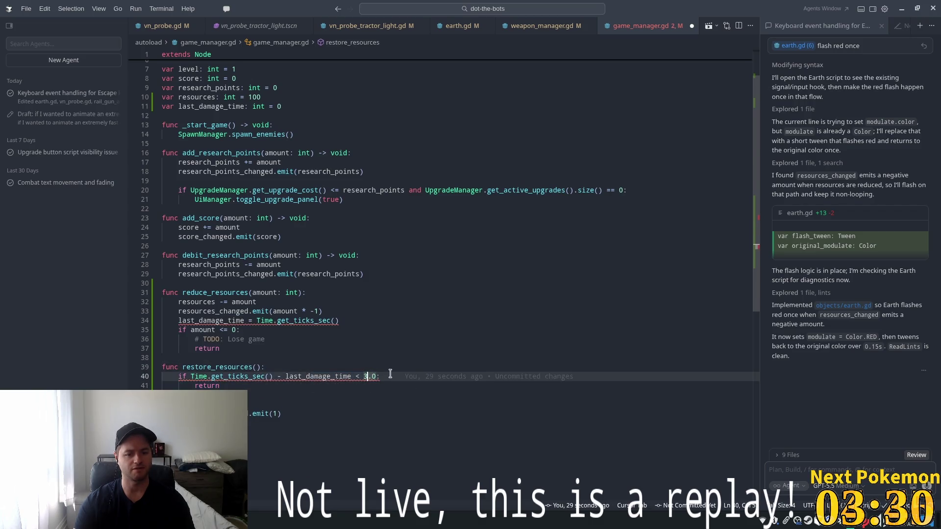
key(Tab)
key(Tab)
key(Tab)
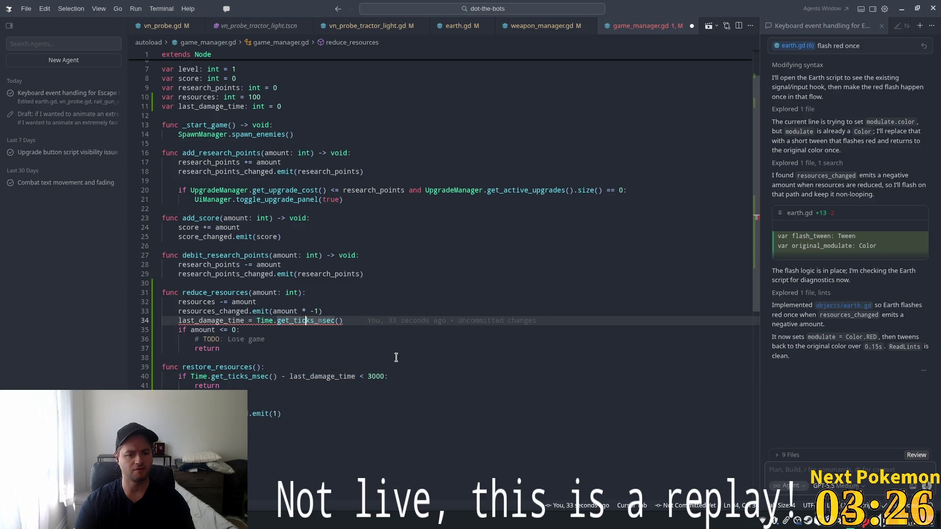
key(ctrl+s)
click(336, 360)
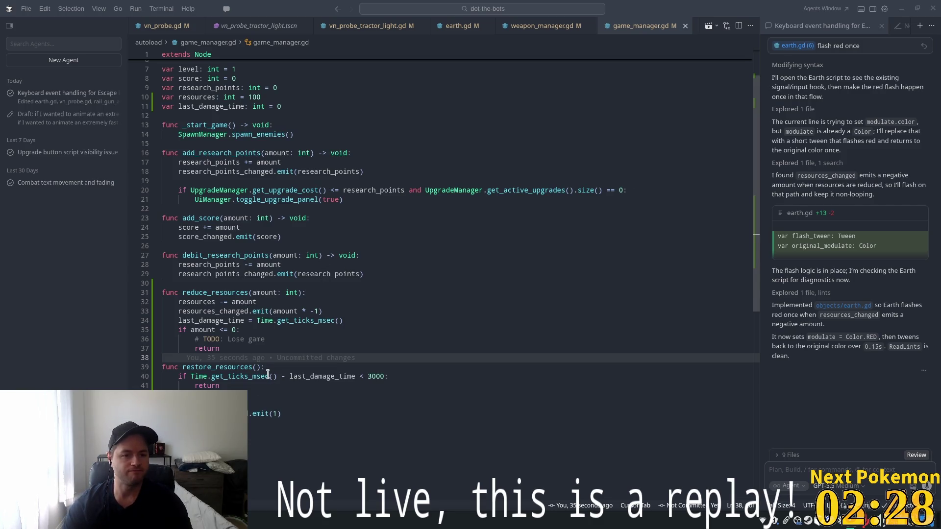
click(266, 414)
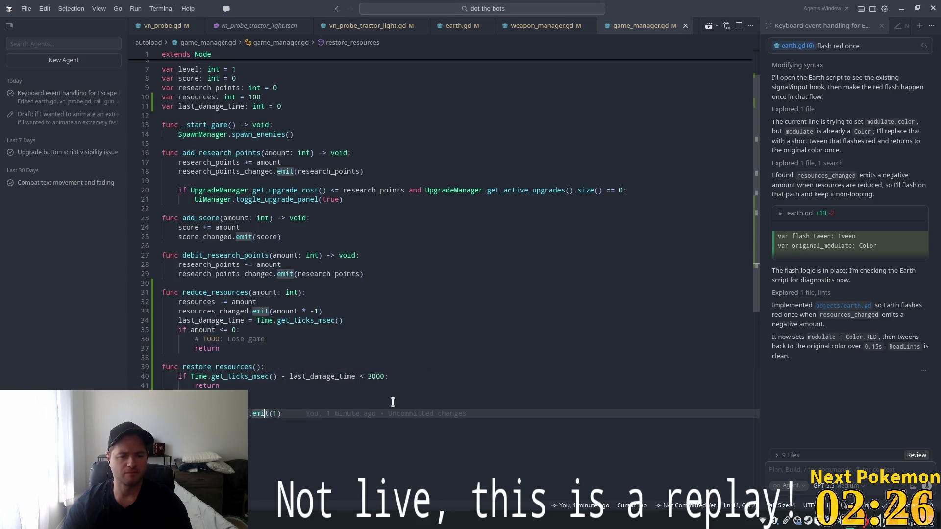
scroll(472, 260, up, 2)
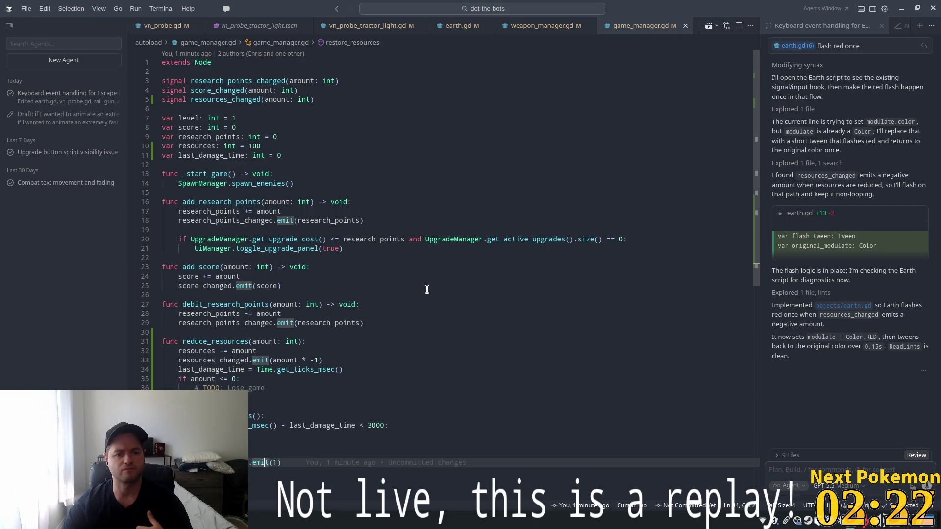
scroll(429, 296, down, 5)
click(279, 261)
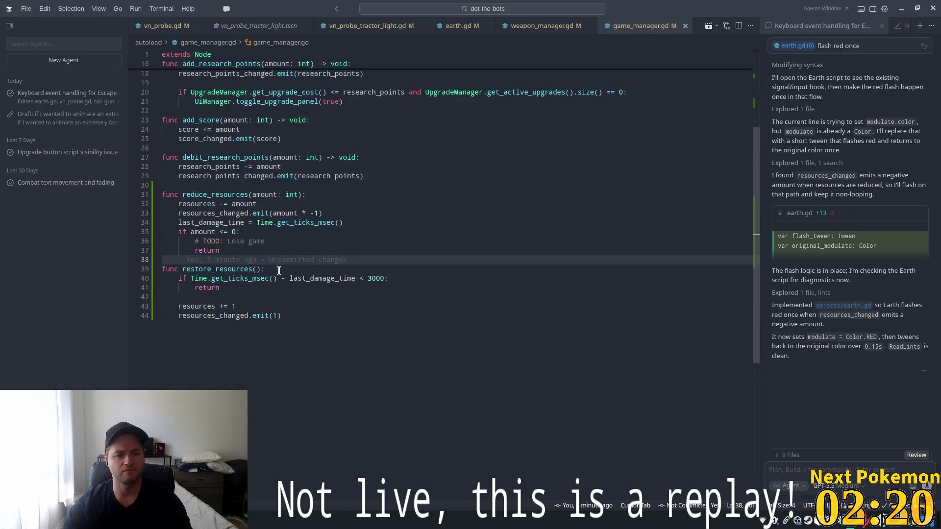
click(249, 306)
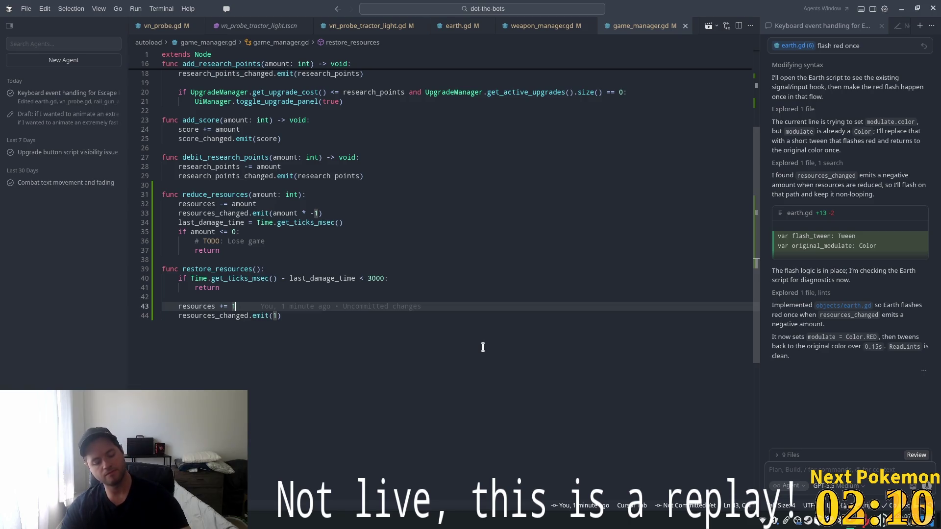
click(313, 285)
click(216, 269)
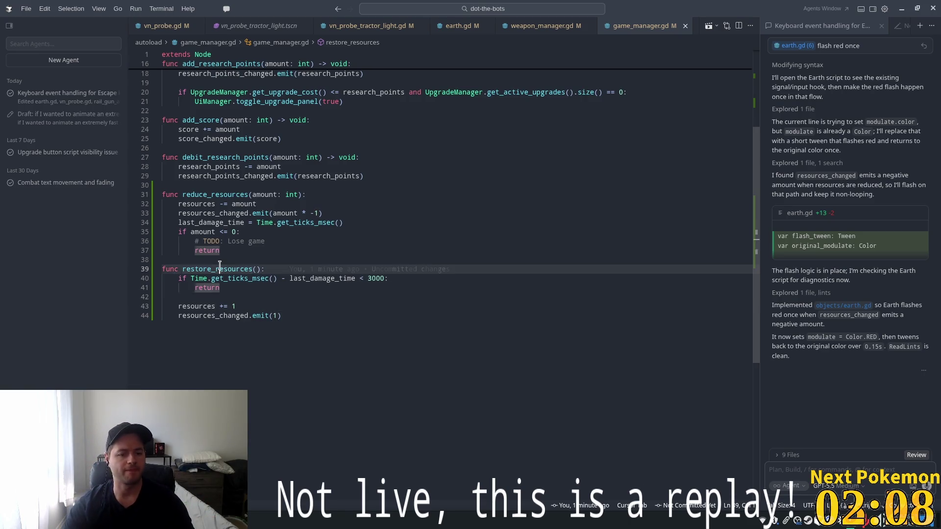
scroll(352, 249, up, 5)
click(313, 184)
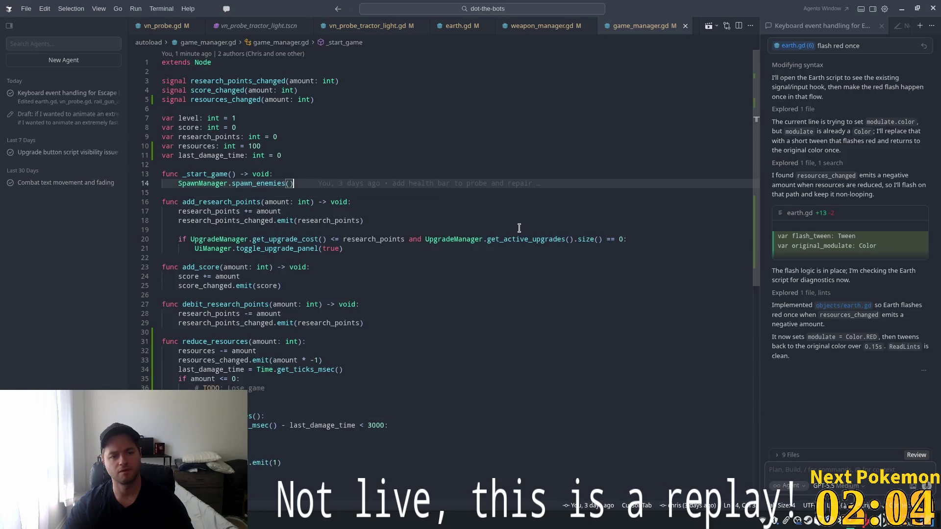
mouse_move(509, 235)
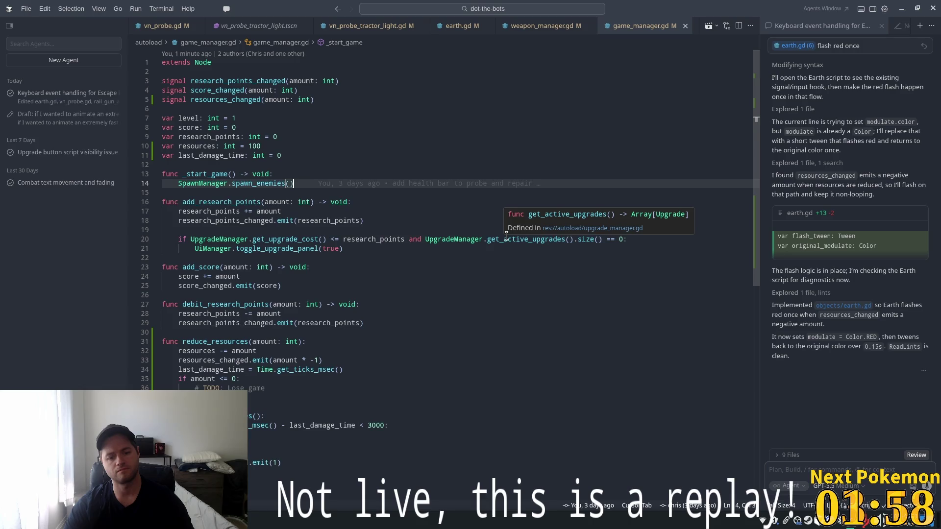
key(ctrl+z)
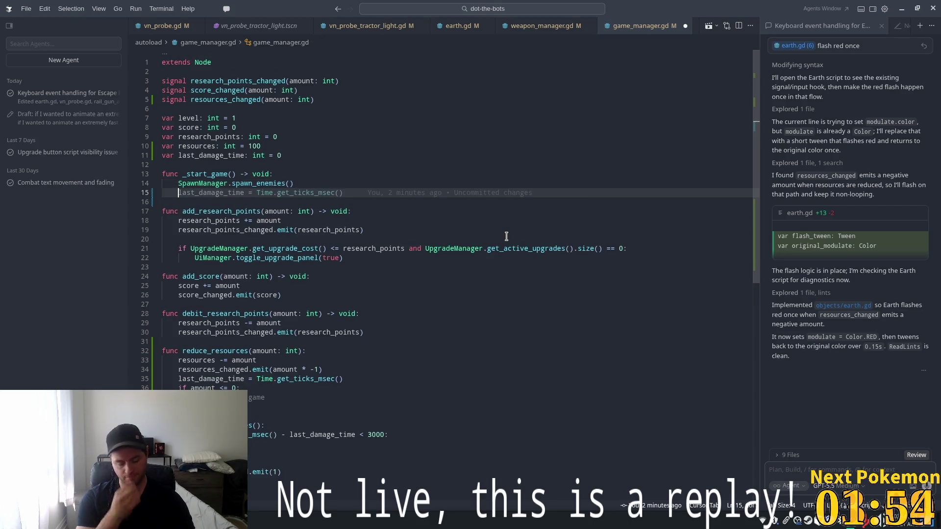
Declare restore_resources_timer in _start_game with autostart, one_shot, timeout connection and add_child.
key(ctrl+z)
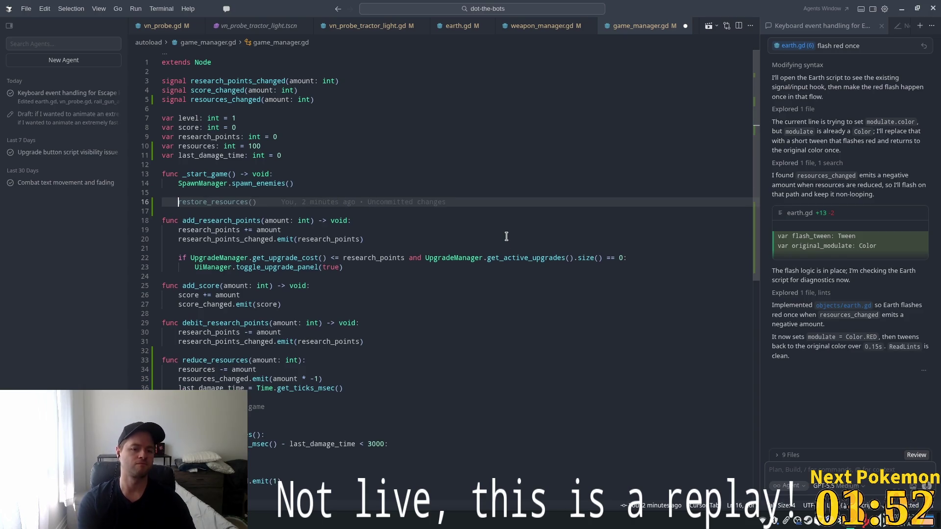
key(ctrl+z)
text(var )
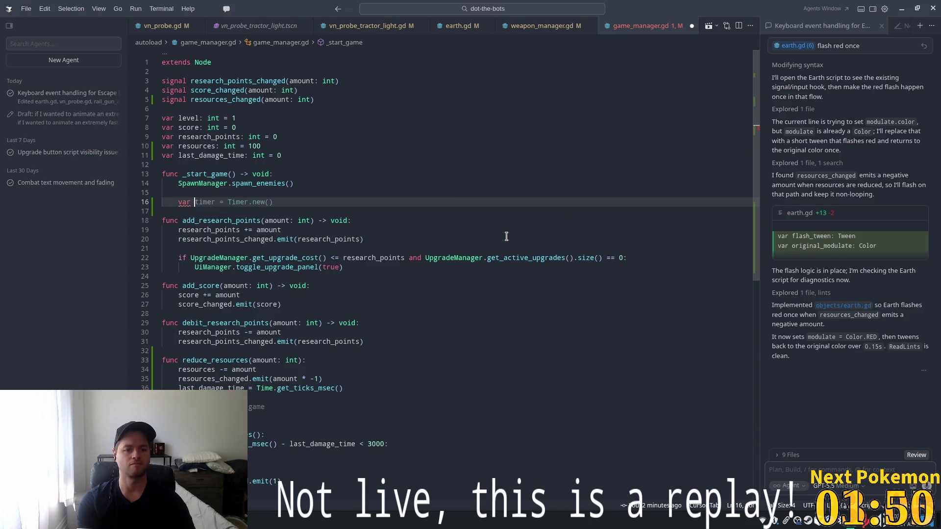
text(resto)
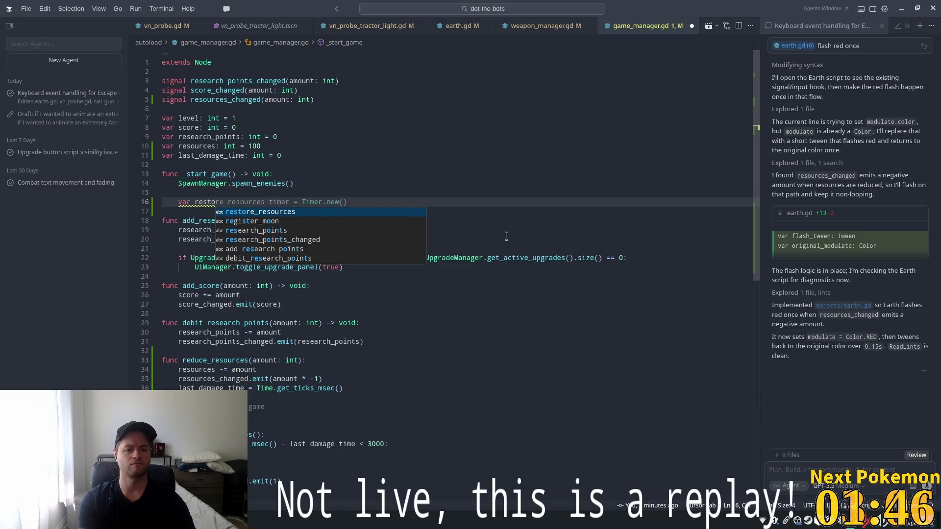
key(Tab)
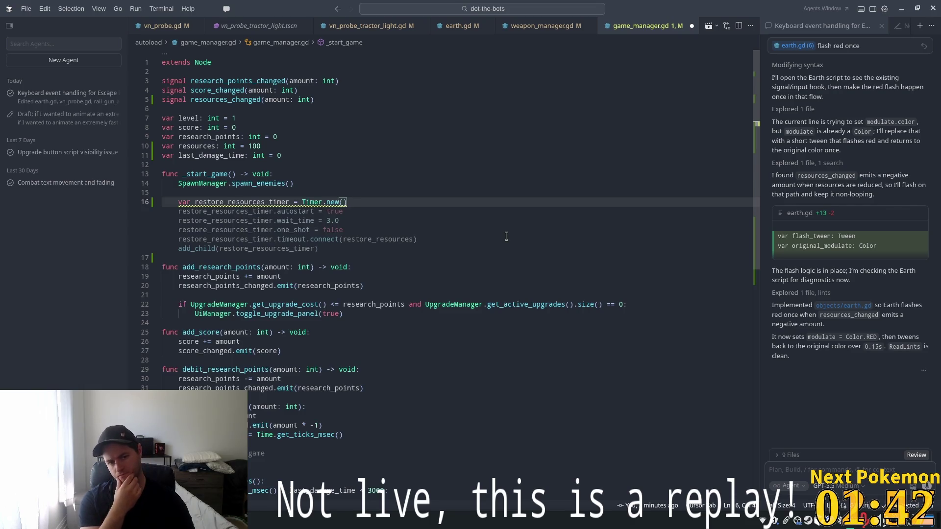
key(Tab)
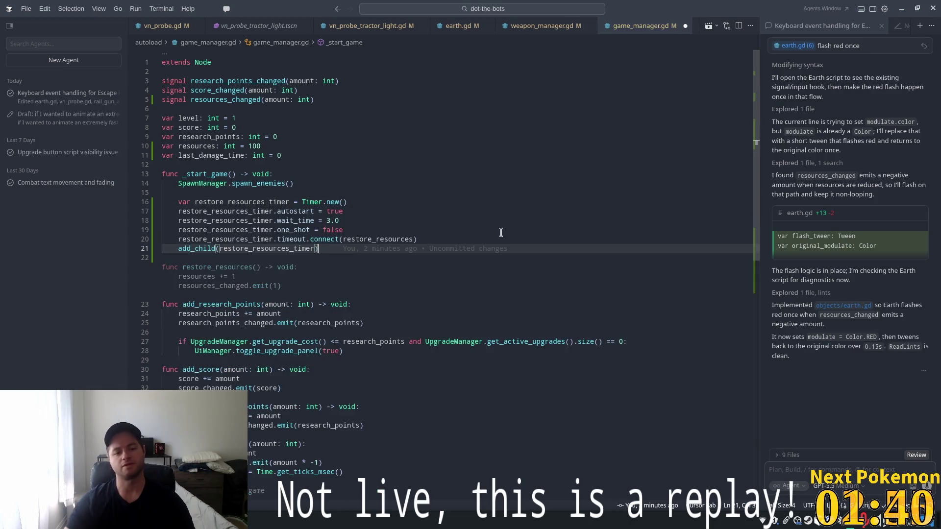
Change the timer's wait_time from 3.0 to 1.0 seconds.
click(363, 203)
double_click(331, 221)
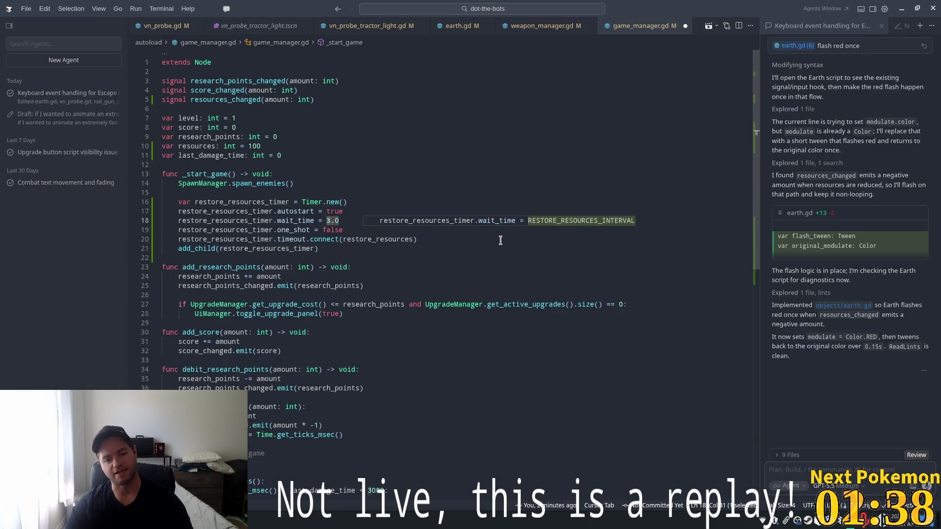
text(1)
click(366, 176)
click(370, 203)
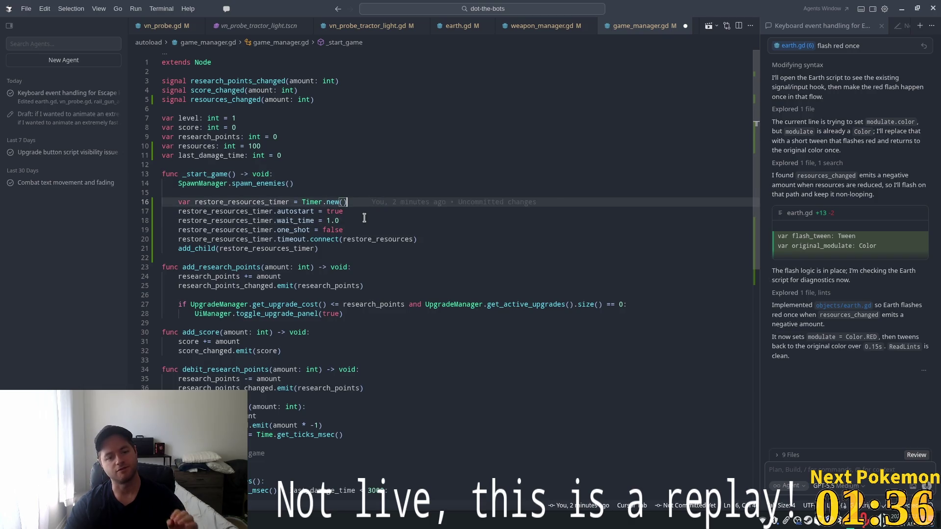
key(Escape)
click(373, 239)
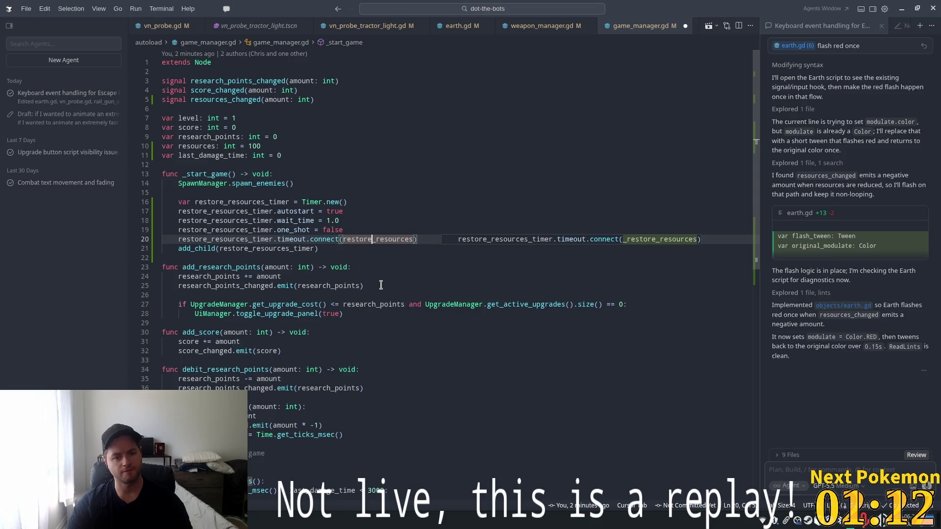
Save game_manager.gd and start editing the recent-damage guard condition in restore_resources.
key(ctrl+s)
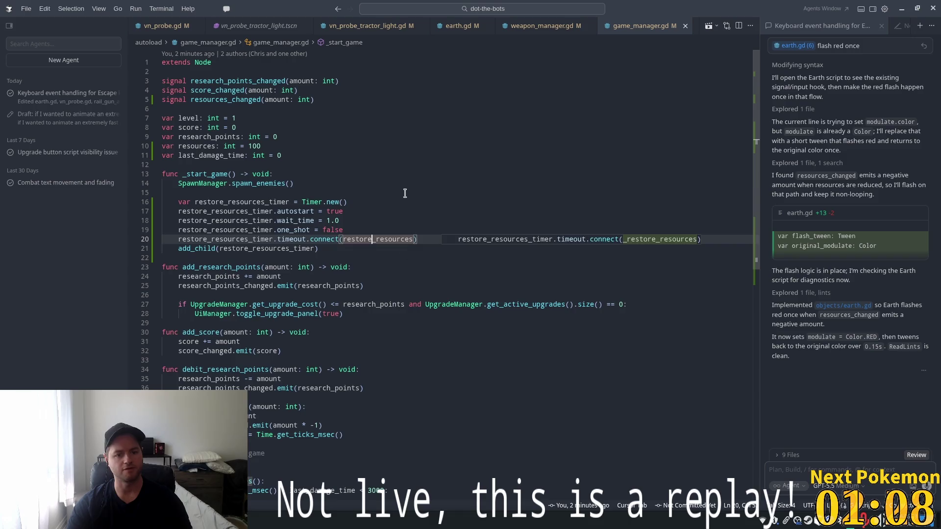
scroll(367, 260, down, 5)
click(255, 364)
click(362, 367)
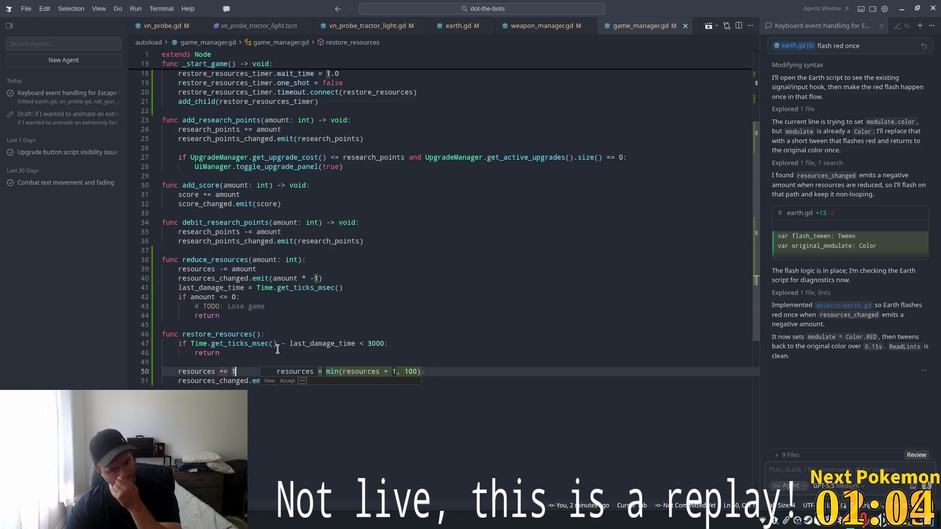
click(505, 342)
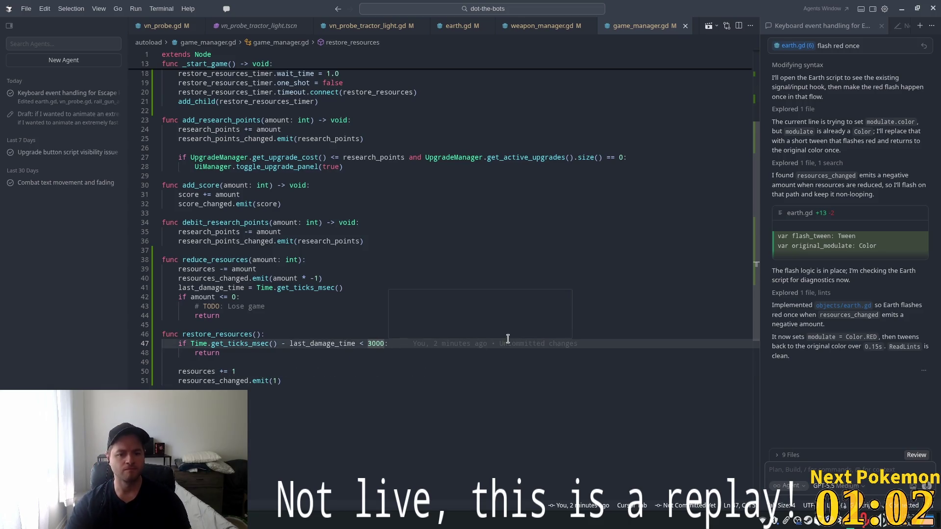
key(Left)
key(ctrl+shift+Left)
key(ctrl+shift+Left)
key(ctrl+shift+Left)
key(ctrl+shift+Left)
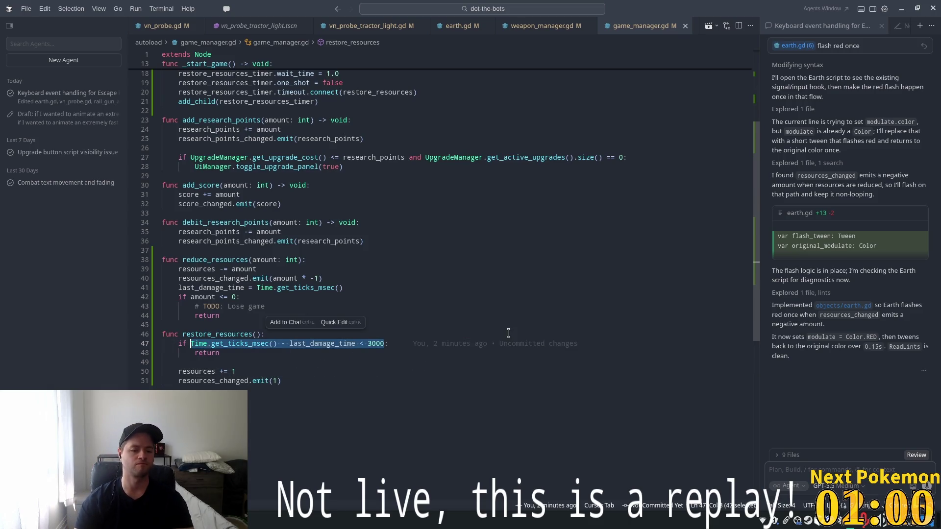
text(()
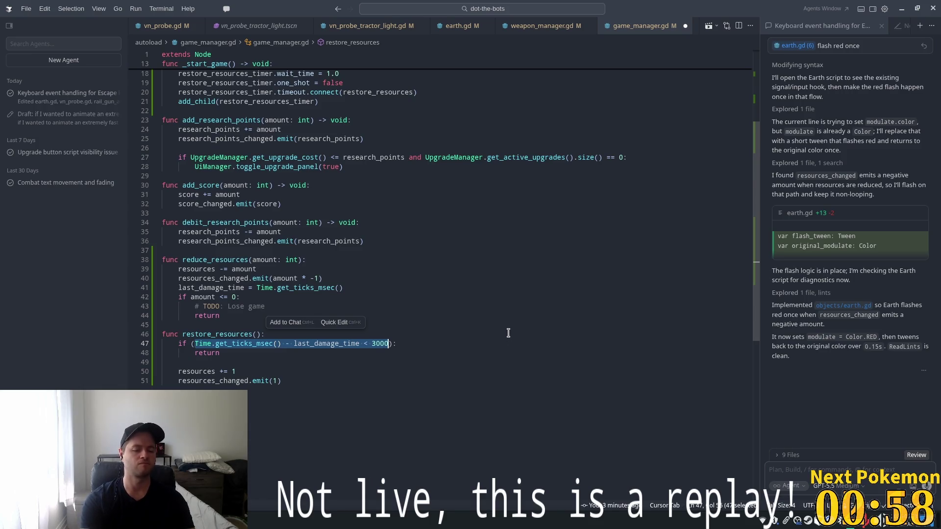
Extend the guard on line 47 to '... < 3000 or resources == 100:'.
key(End)
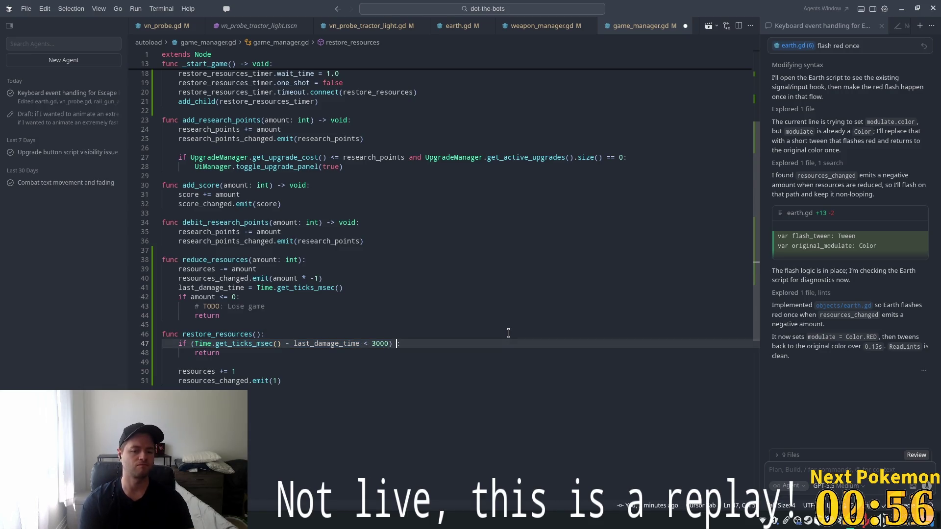
text(or resources >= 100)
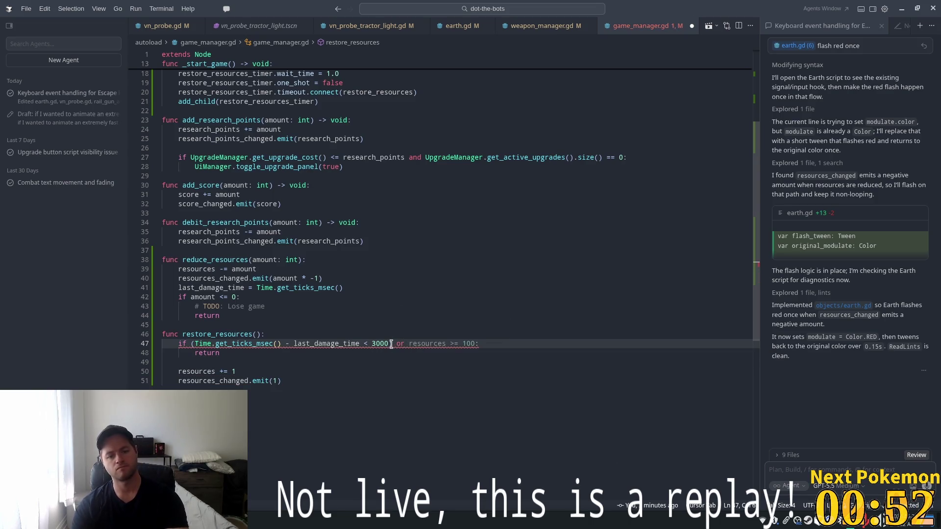
key(BackSpace)
key(BackSpace)
key(BackSpace)
click(194, 344)
key(BackSpace)
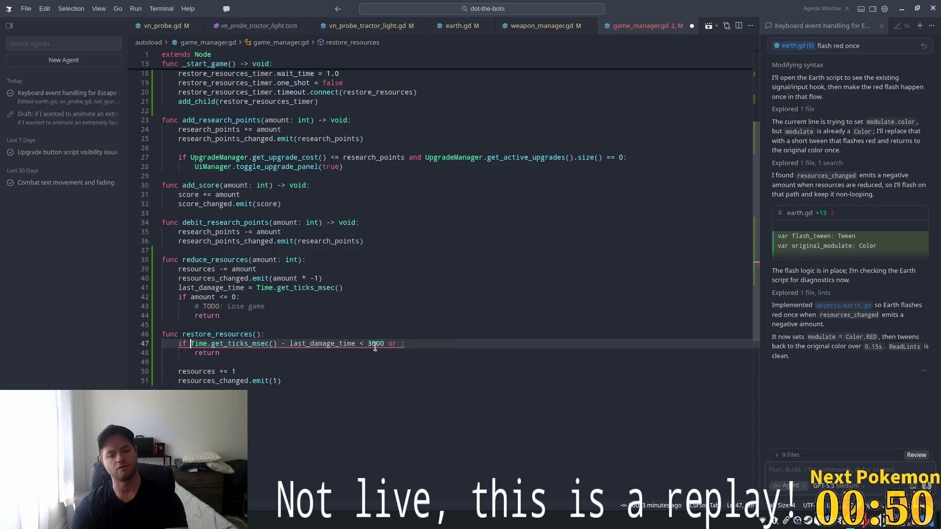
text(or)
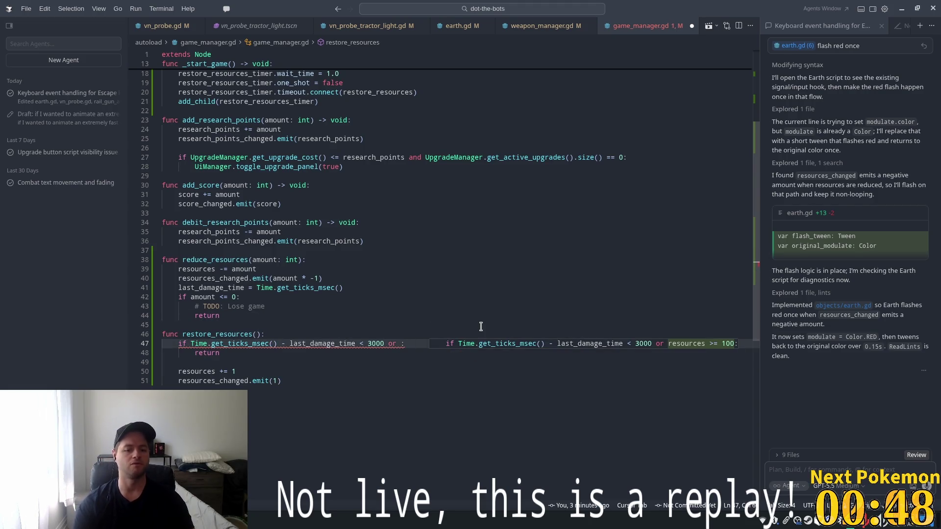
key(Tab)
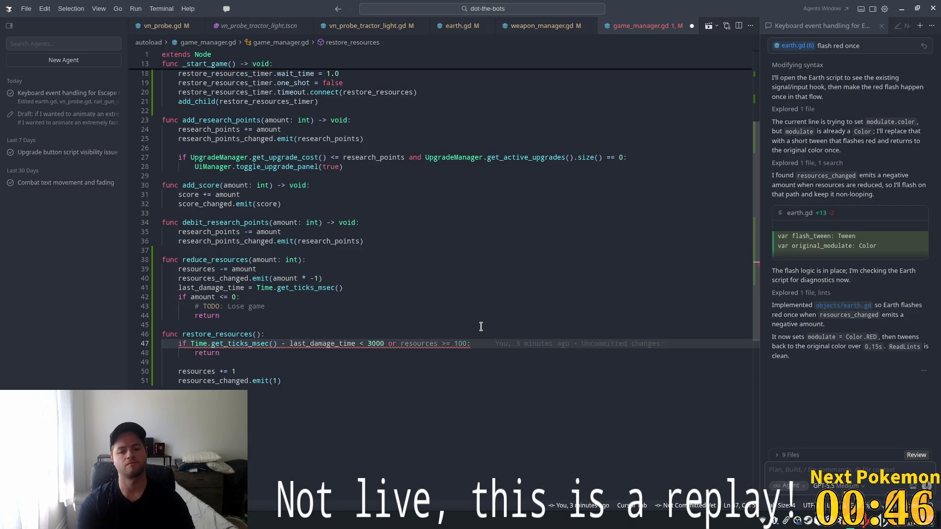
text(resources )
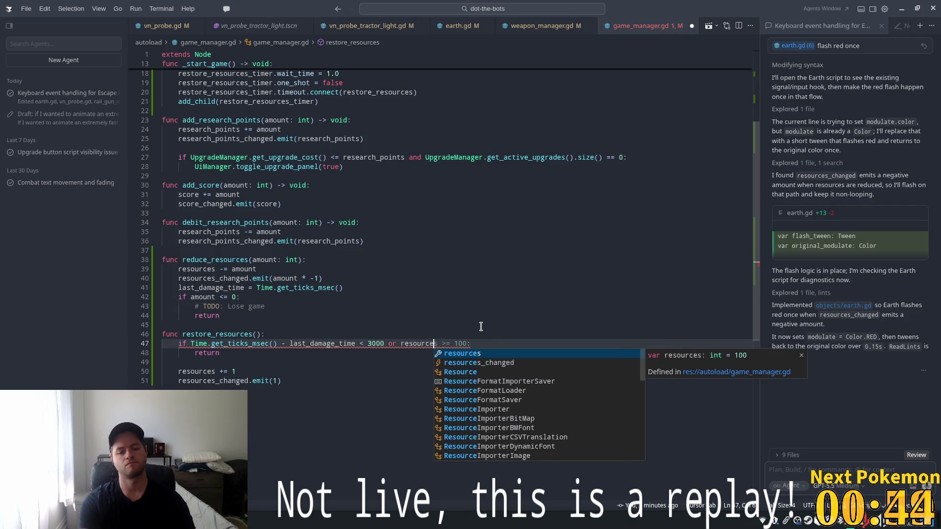
text(== 100:)
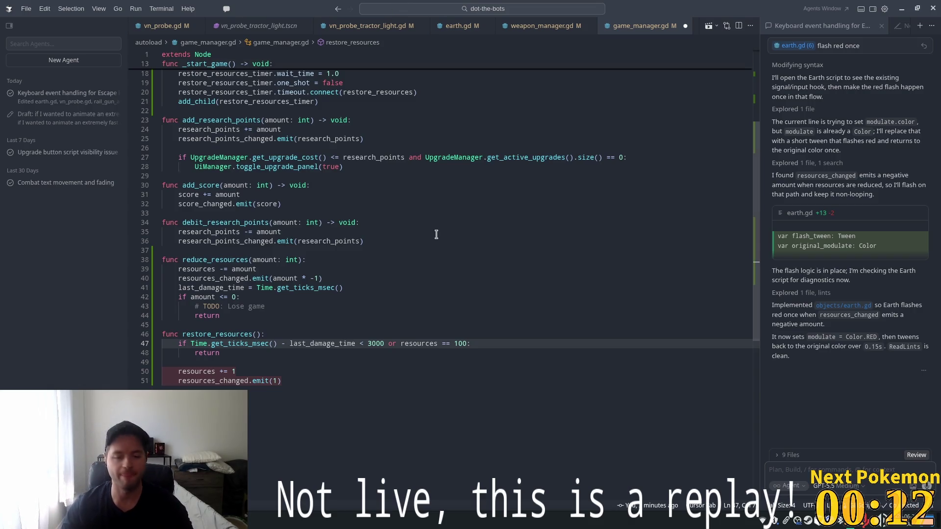
Switch to Godot Engine and run the game to test resource restoring.
click(411, 240)
scroll(353, 334, down, 3)
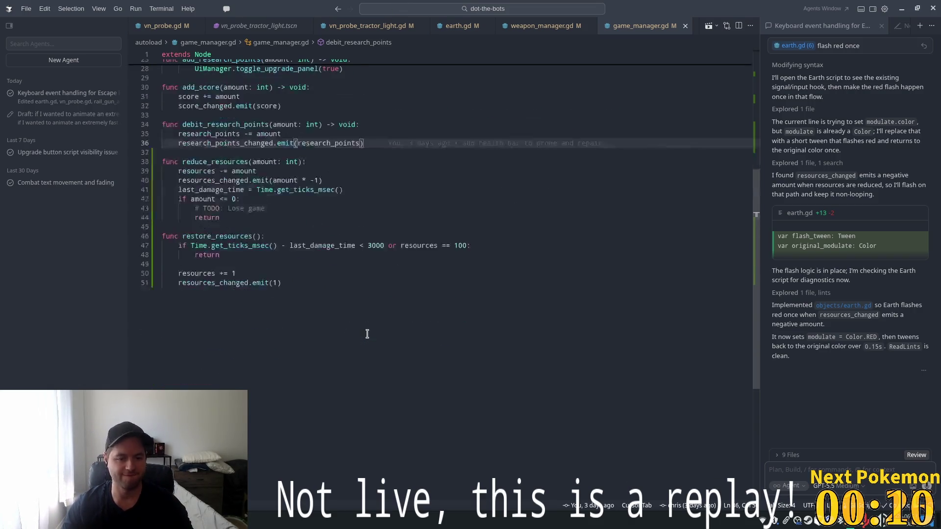
key(alt+Tab)
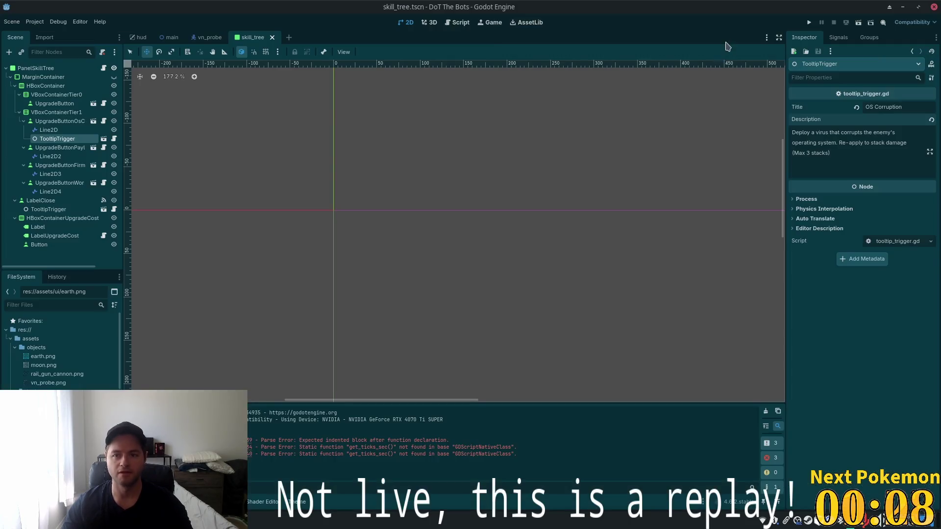
click(807, 25)
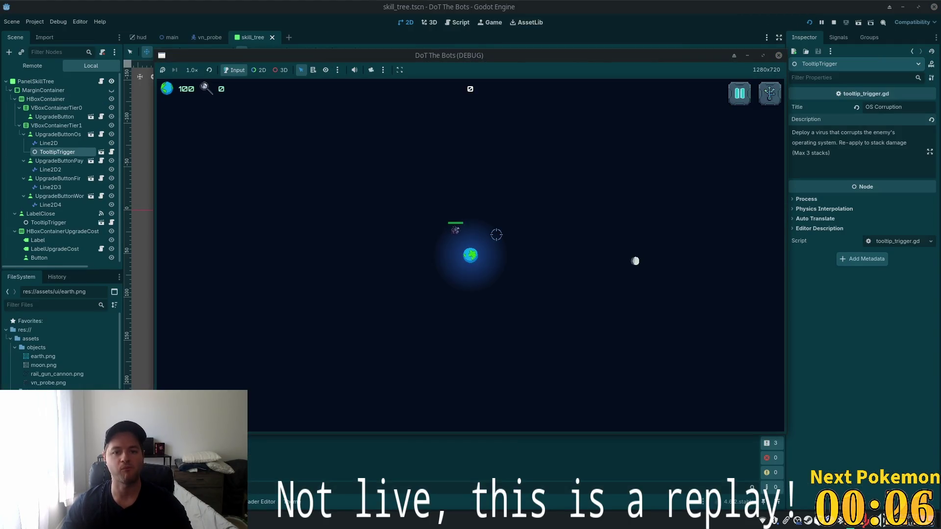
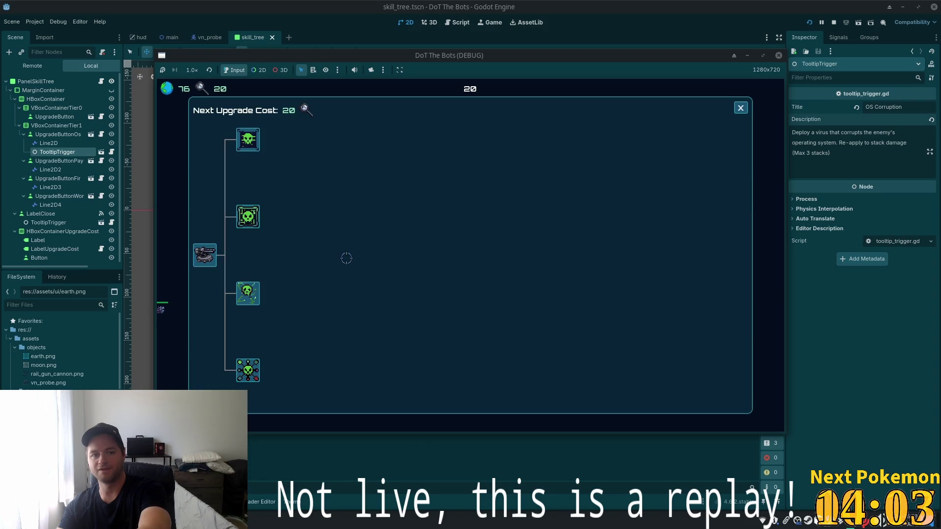
Buy the OS Corruption skill-tree upgrade, then close the skill tree to resume play.
click(254, 143)
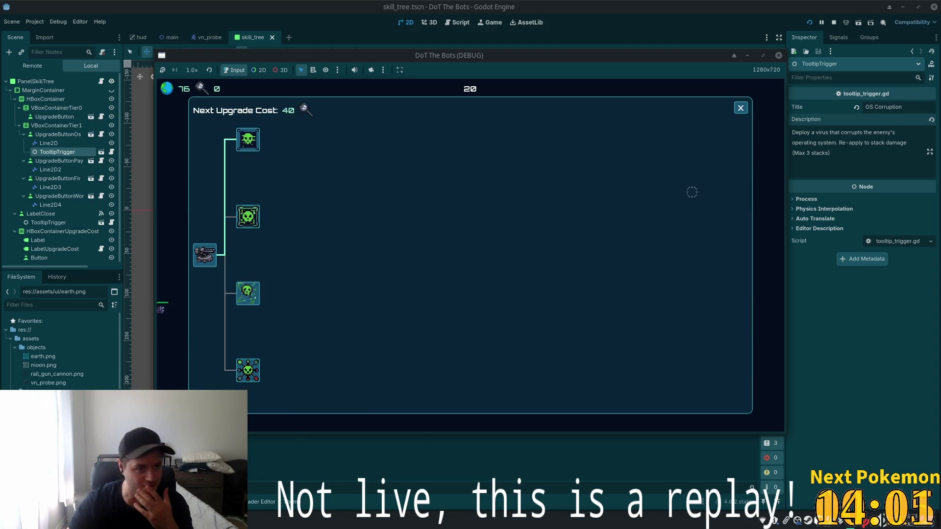
click(740, 110)
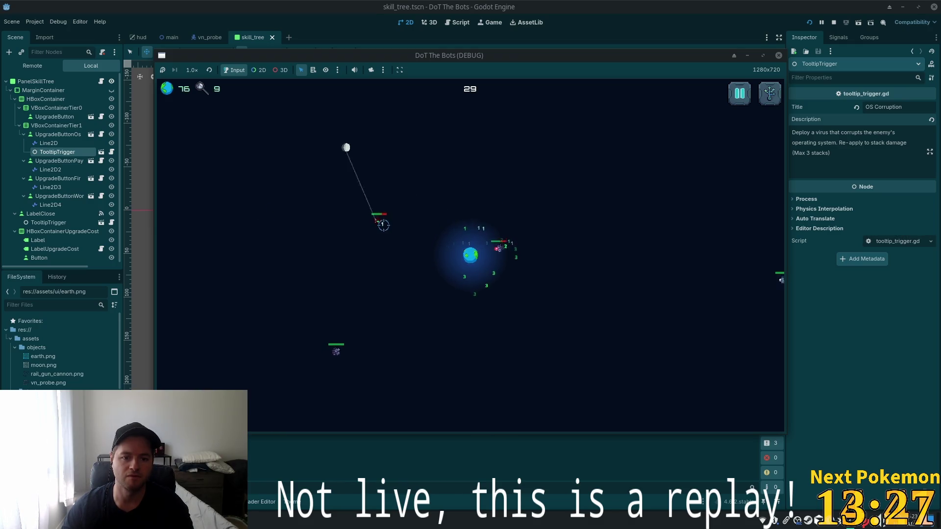
Target the upper, lower, left, right and near-Earth probes in turn with the moon's beam.
click(693, 281)
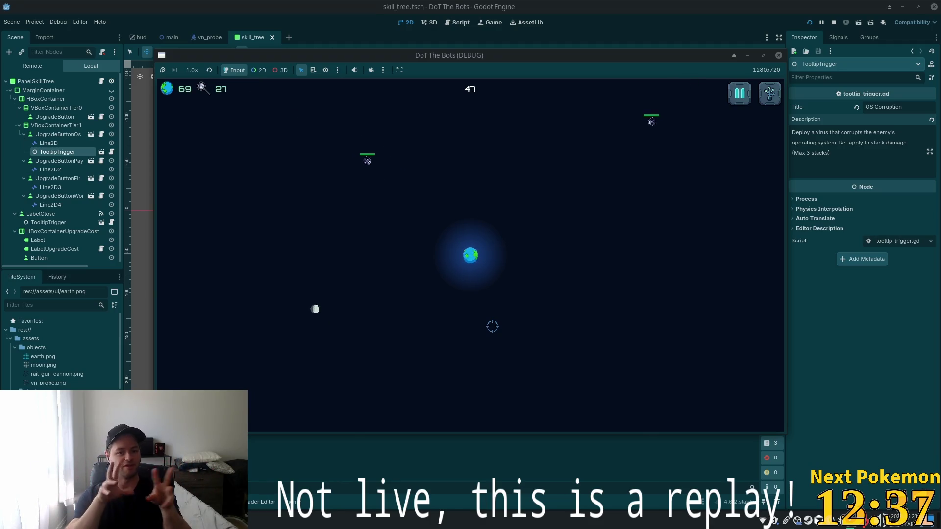
click(443, 199)
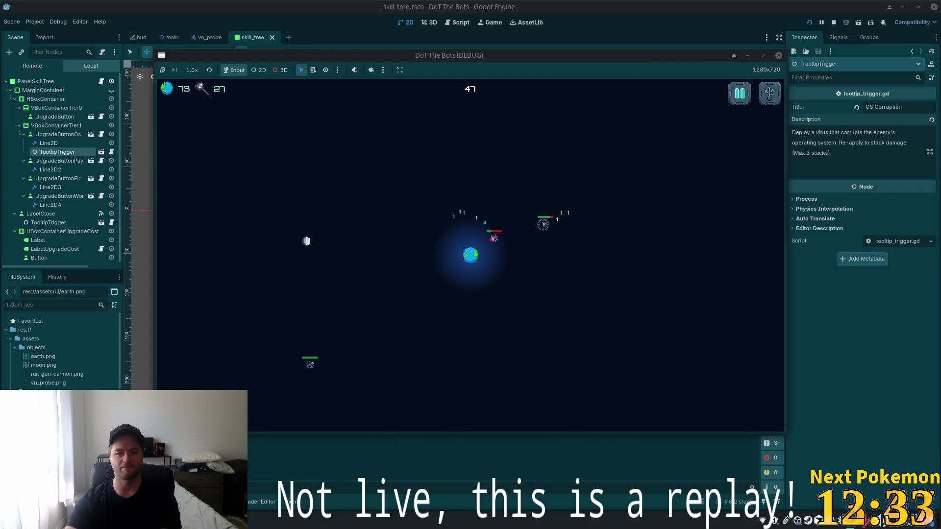
click(339, 334)
click(480, 164)
click(470, 390)
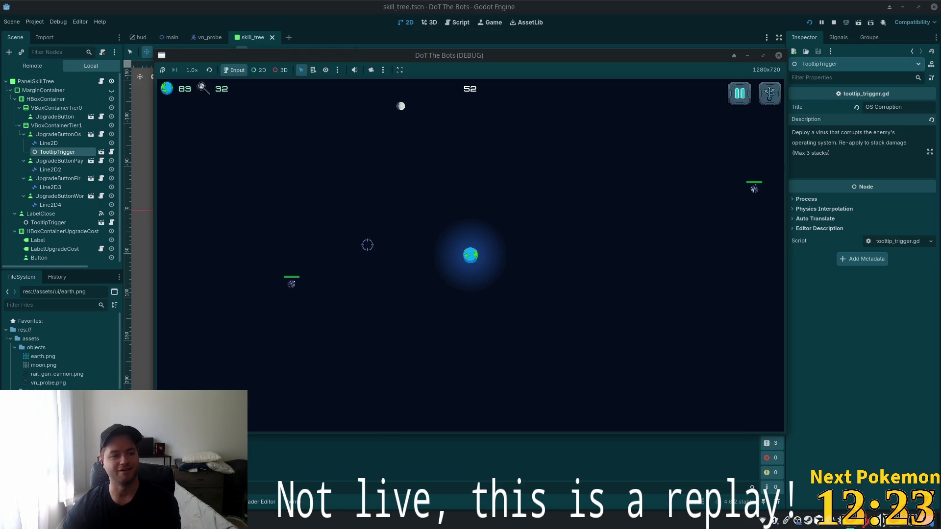
click(335, 272)
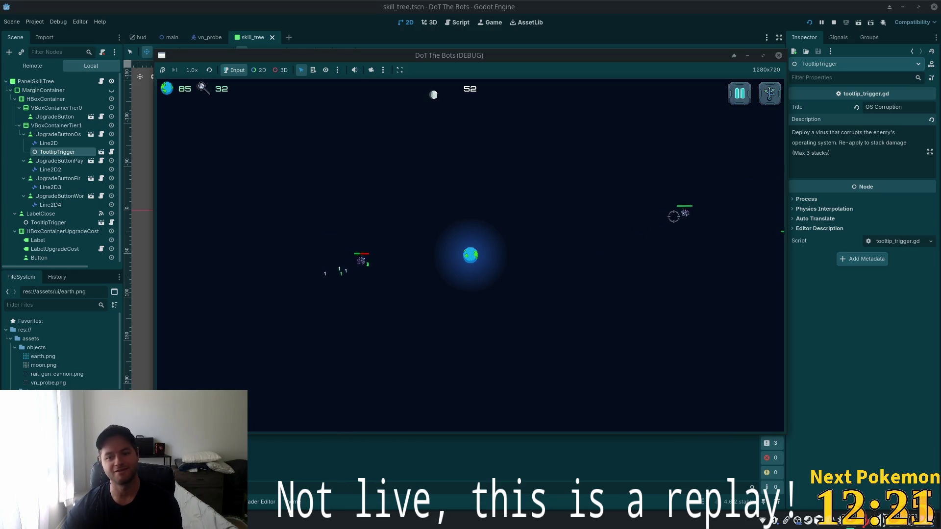
click(724, 251)
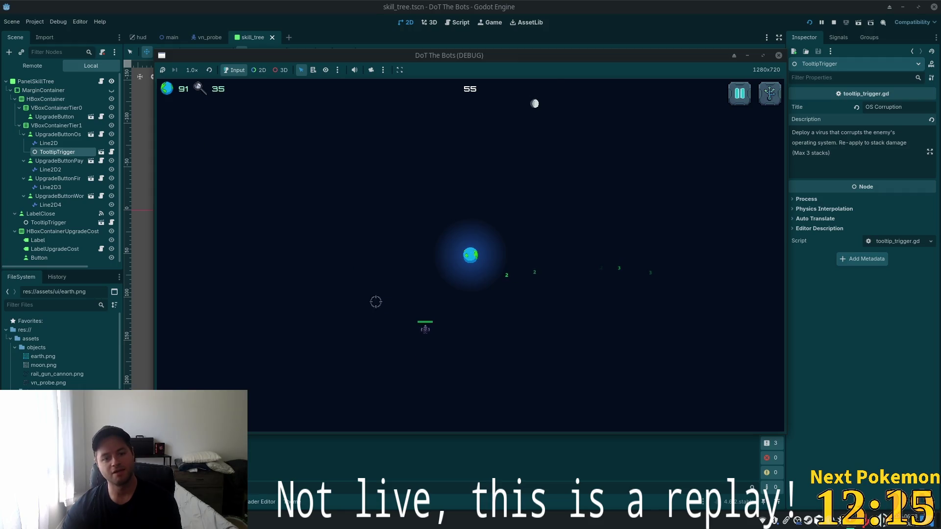
click(450, 233)
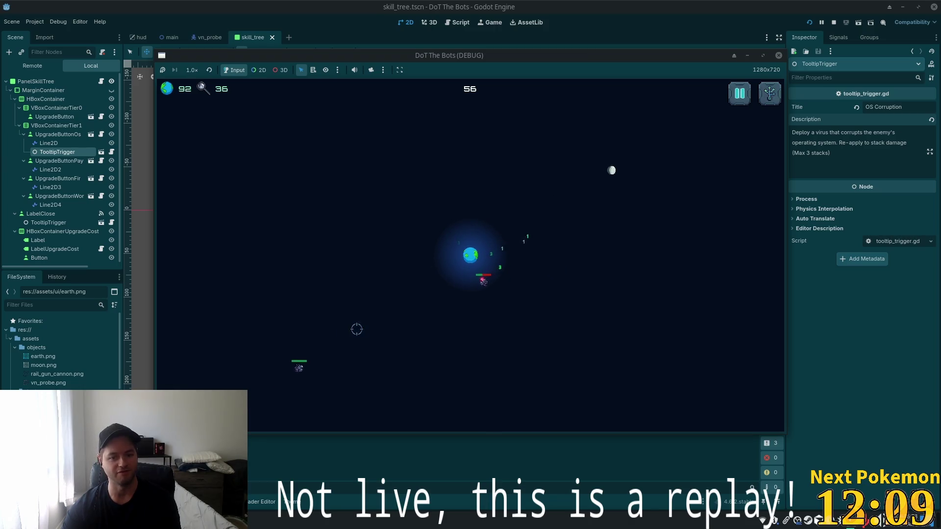
click(326, 336)
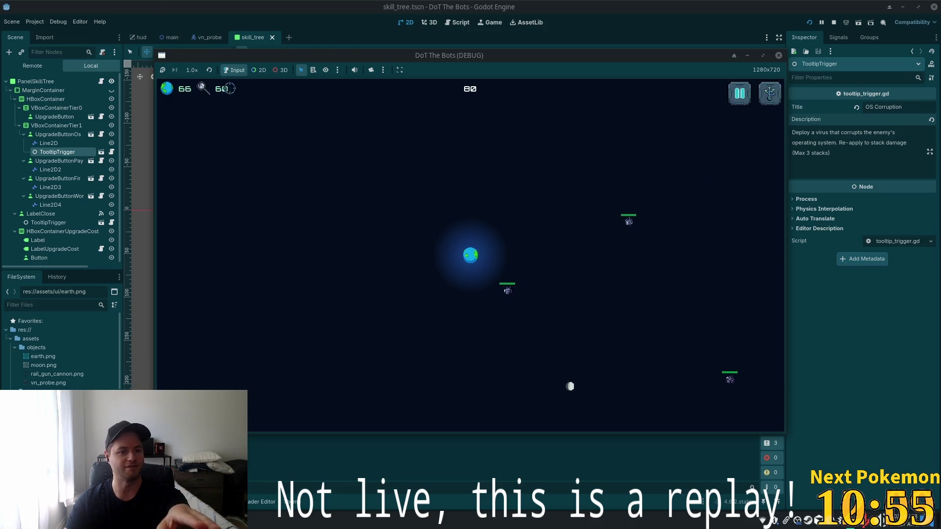
click(300, 71)
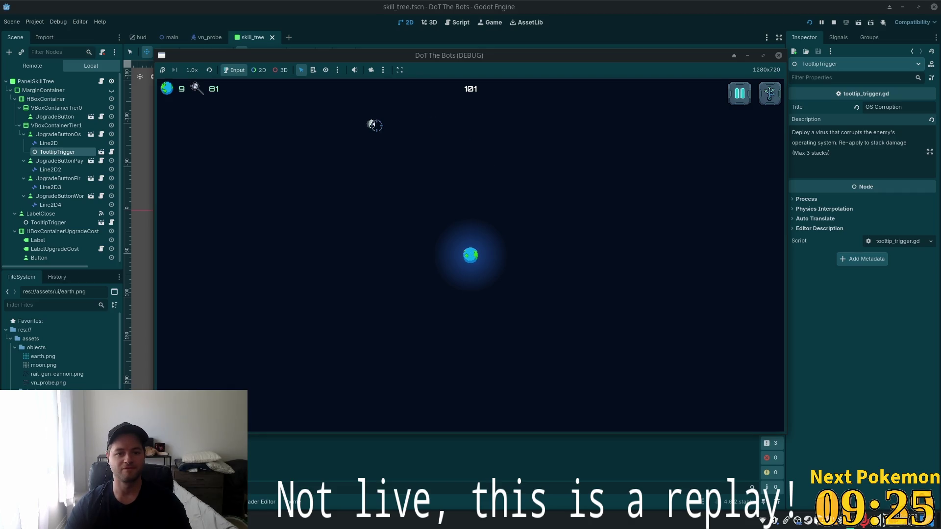
Pause the DoT The Bots test run and quit it from the pause menu.
click(739, 93)
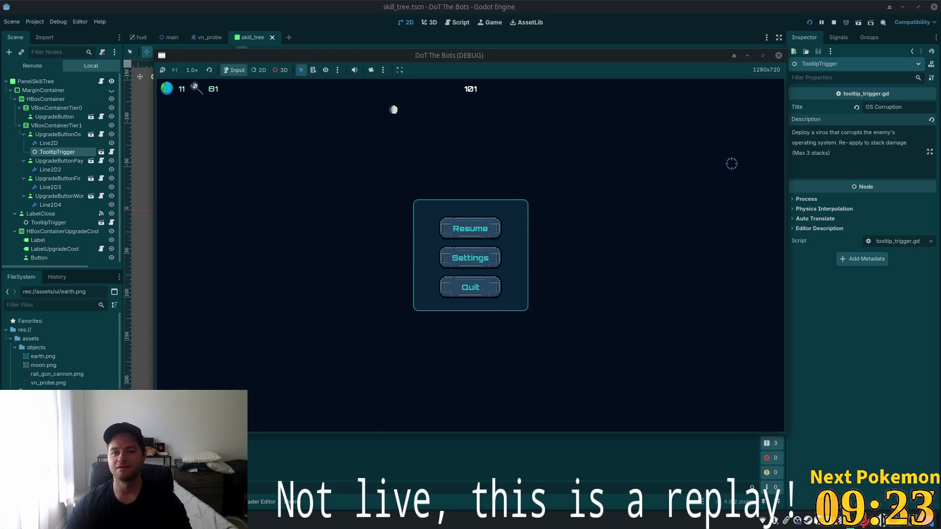
click(493, 287)
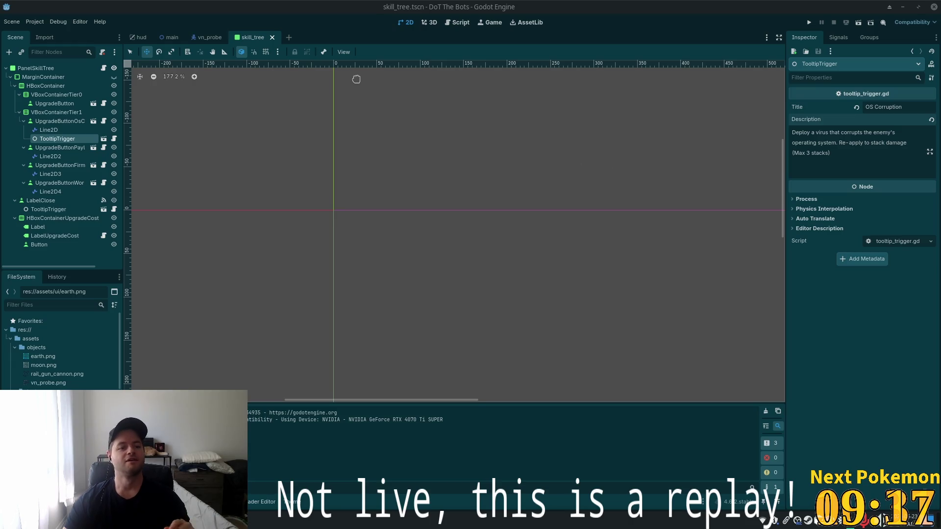
key(alt+Tab)
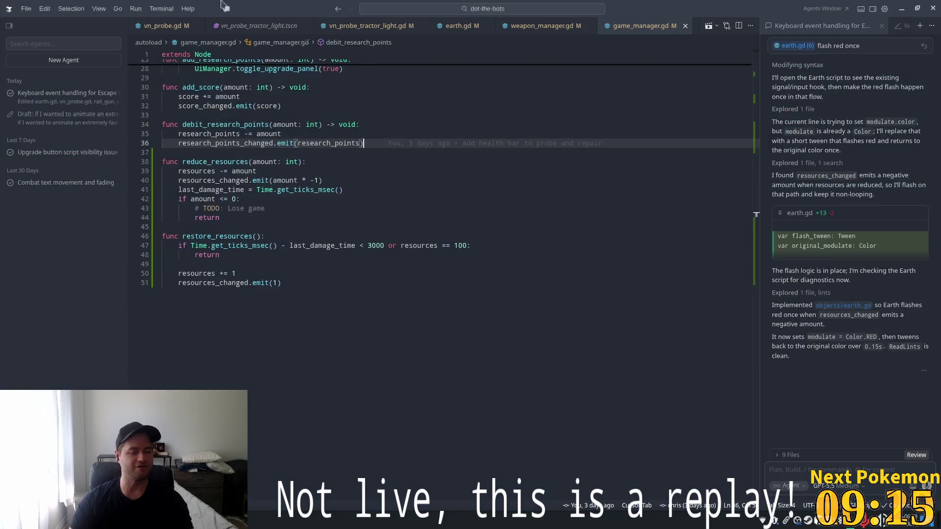
Close every Cursor tab except vn_probe.gd.
click(408, 218)
scroll(456, 27, up, 2)
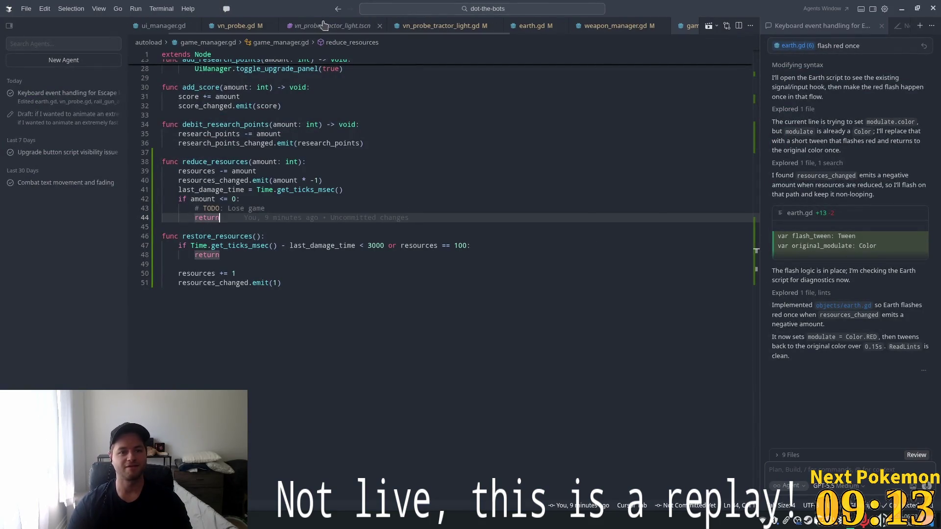
click(242, 27)
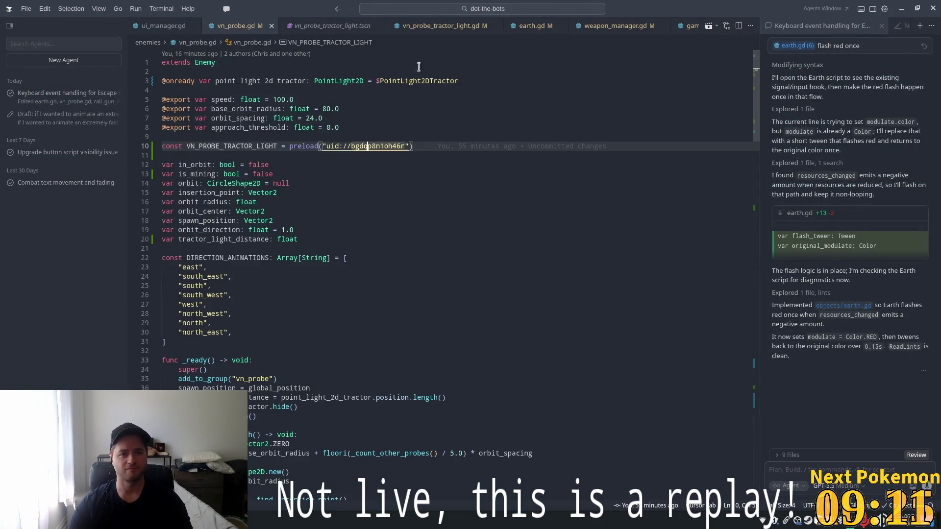
right_click(244, 30)
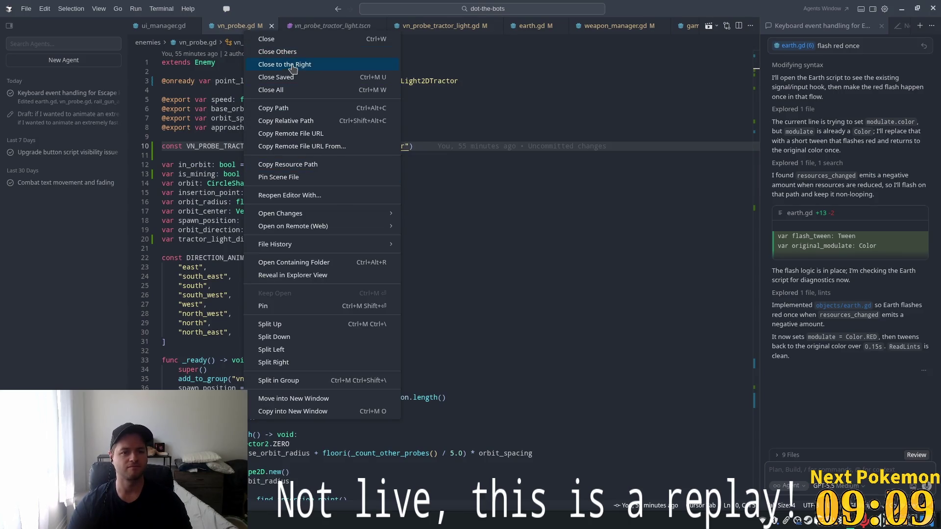
click(282, 51)
Review vn_probe.gd's mining timer code, then search project files for 'rail_'.
scroll(341, 221, down, 10)
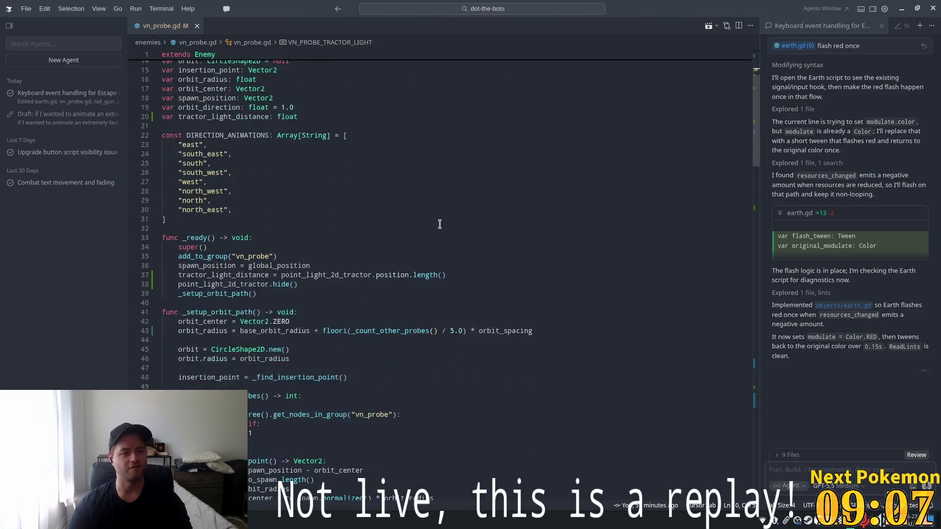
scroll(623, 195, down, 20)
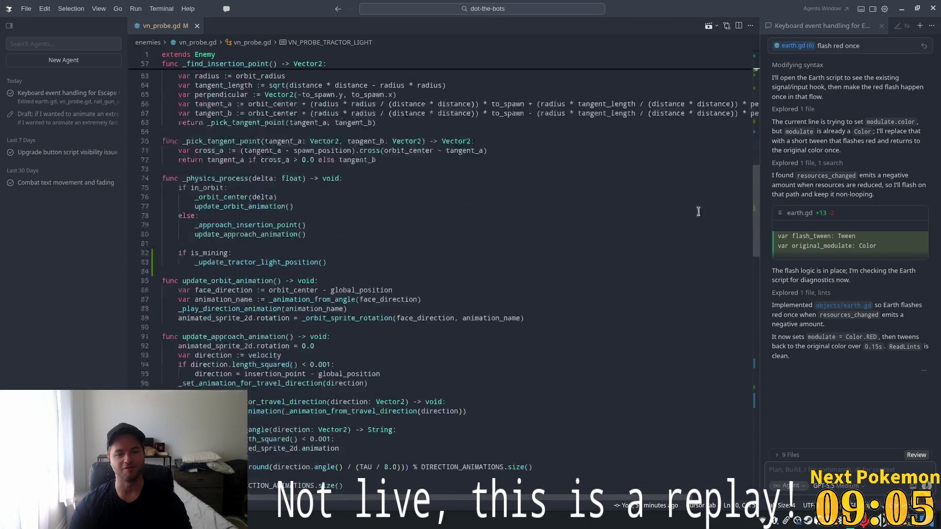
scroll(460, 289, up, 4)
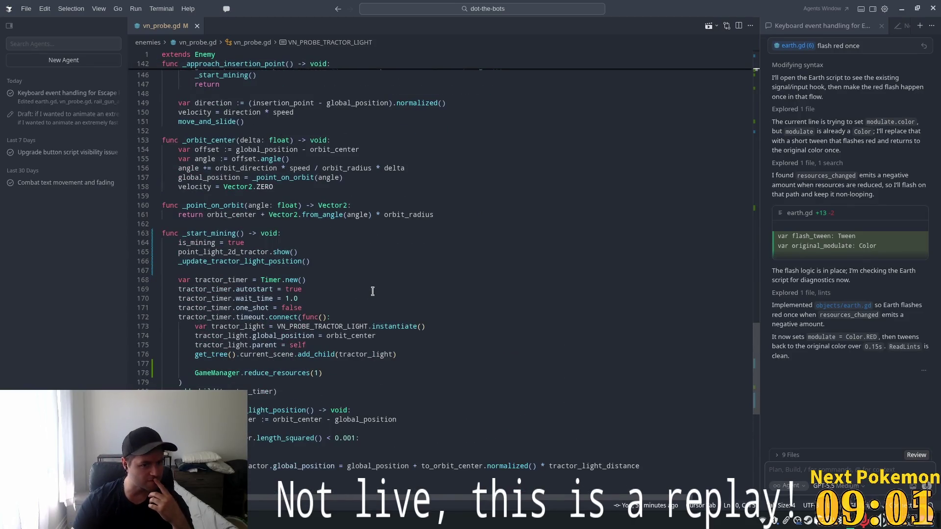
scroll(423, 193, up, 8)
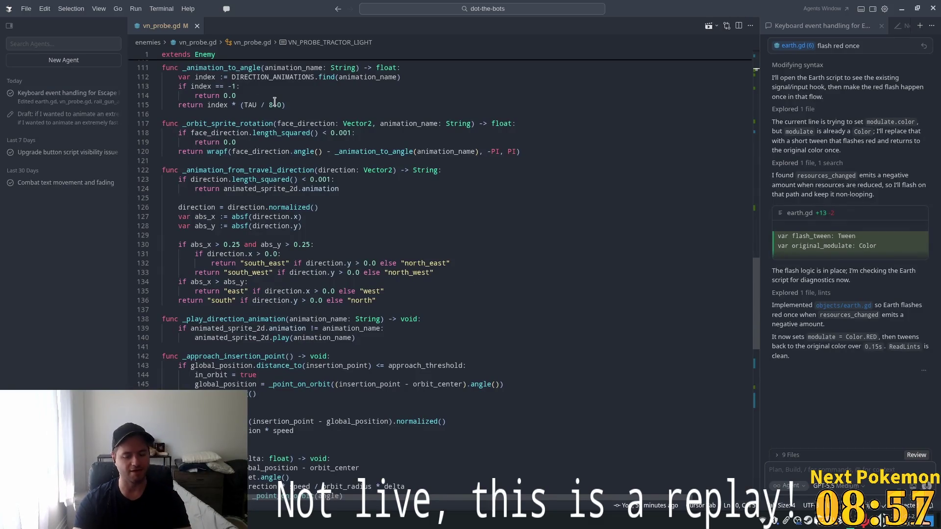
key(ctrl+p)
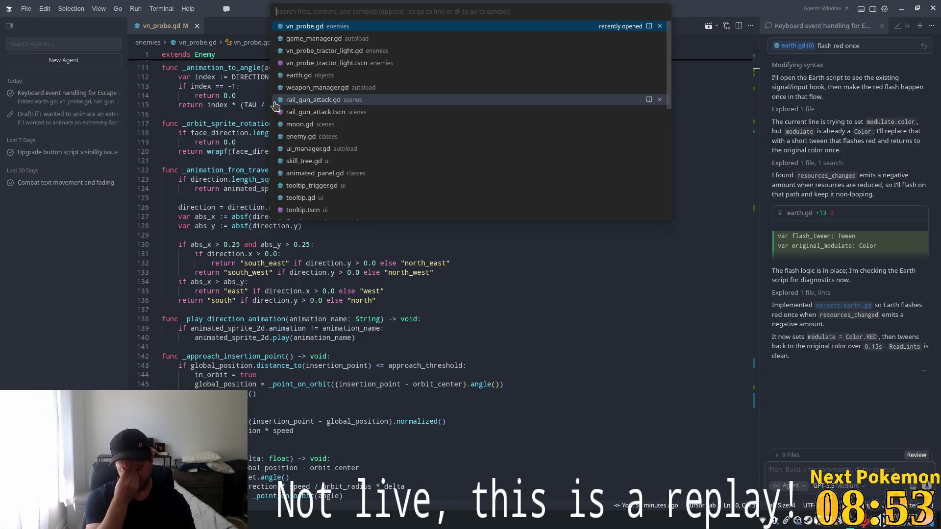
text(rai)
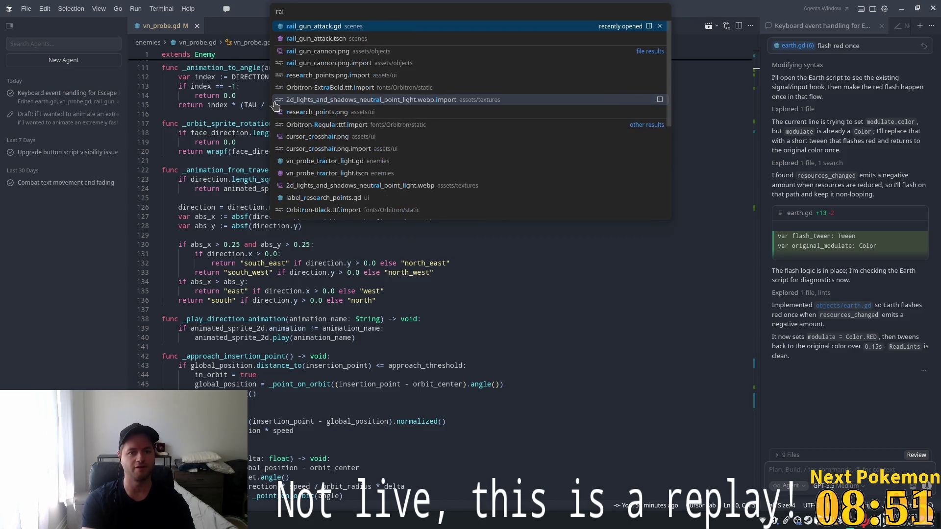
text(l_)
Open rail_gun_attack.gd and attach its _display_impact_burst function to the agent chat.
key(Down)
key(Up)
key(Return)
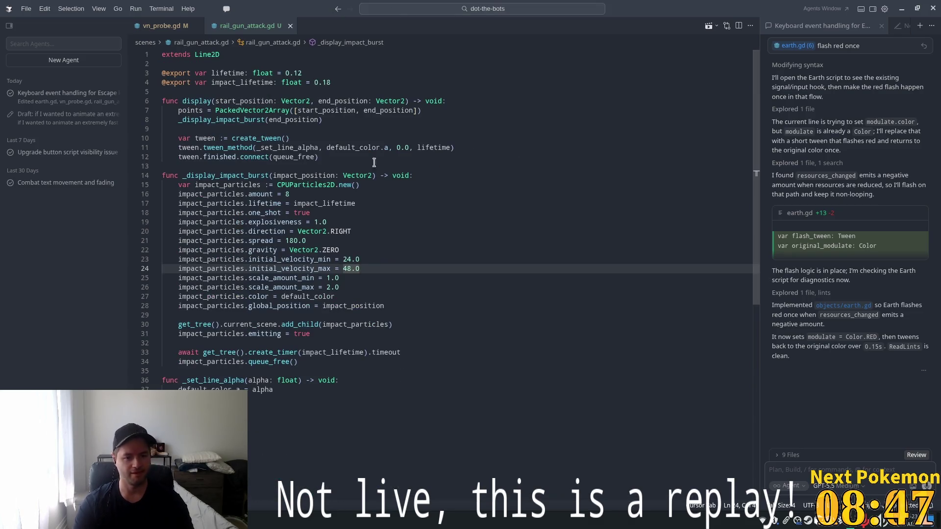
drag(314, 222, 326, 222)
click(415, 300)
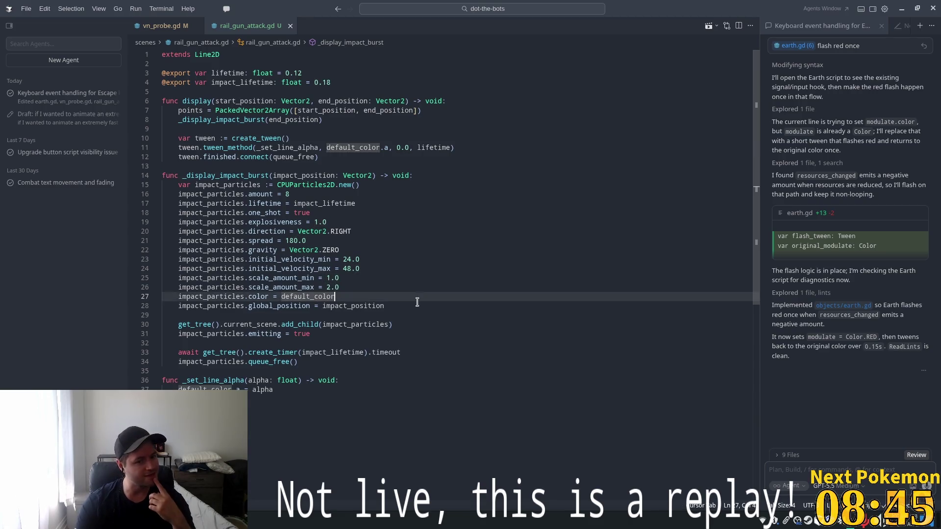
mouse_move(478, 365)
mouse_down()
mouse_move(275, 259)
mouse_move(164, 166)
mouse_up()
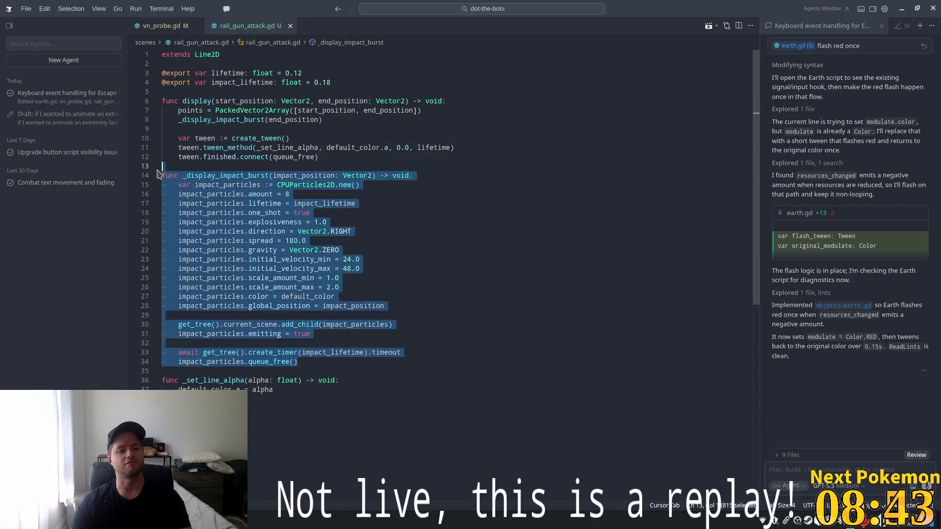
key(ctrl+l)
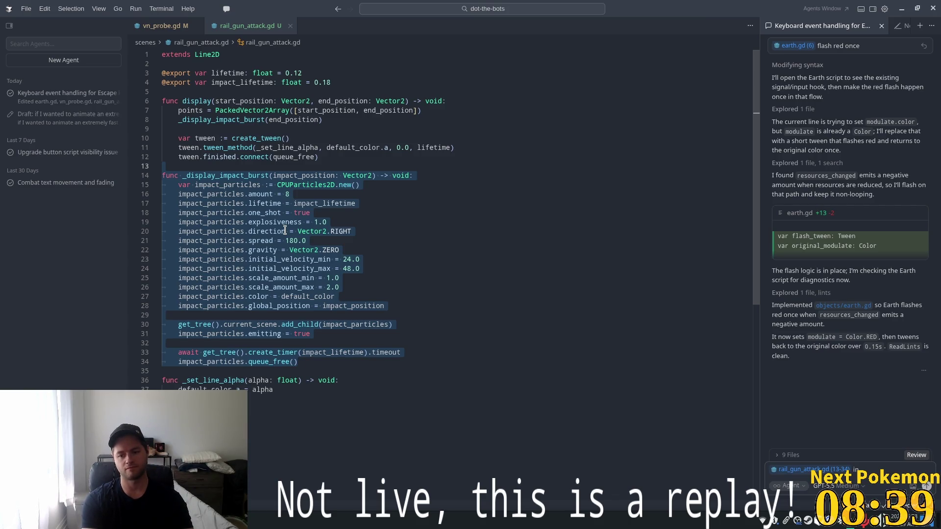
Ask the agent to make impact particles last longer and float out into space like debris.
text(we u)
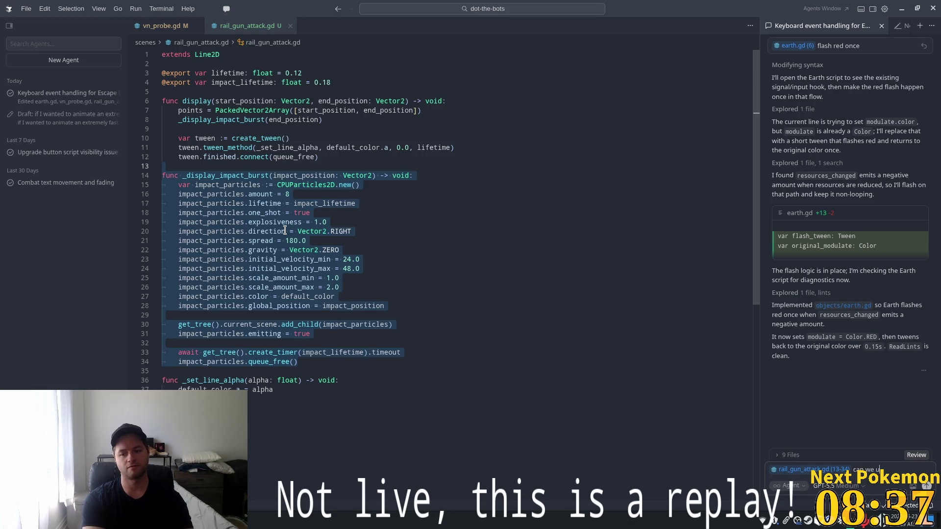
text(pdate the par)
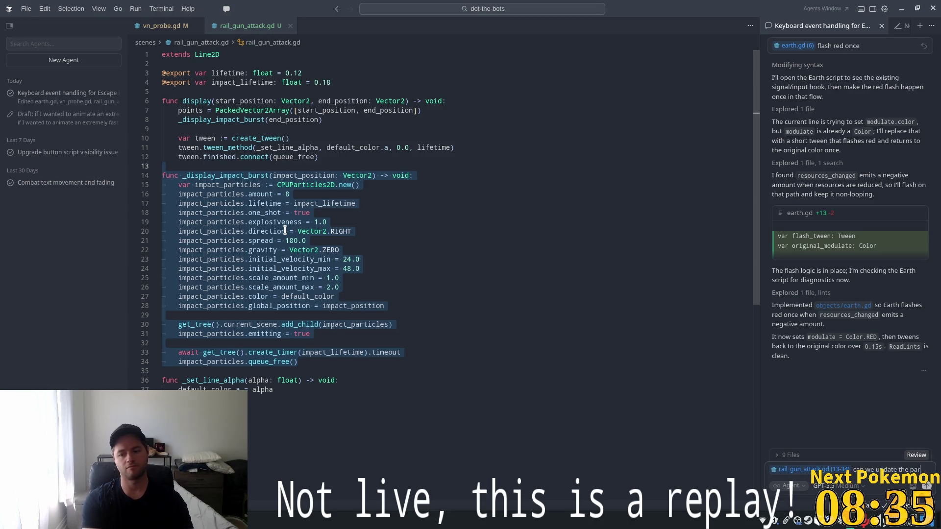
text(ticles to)
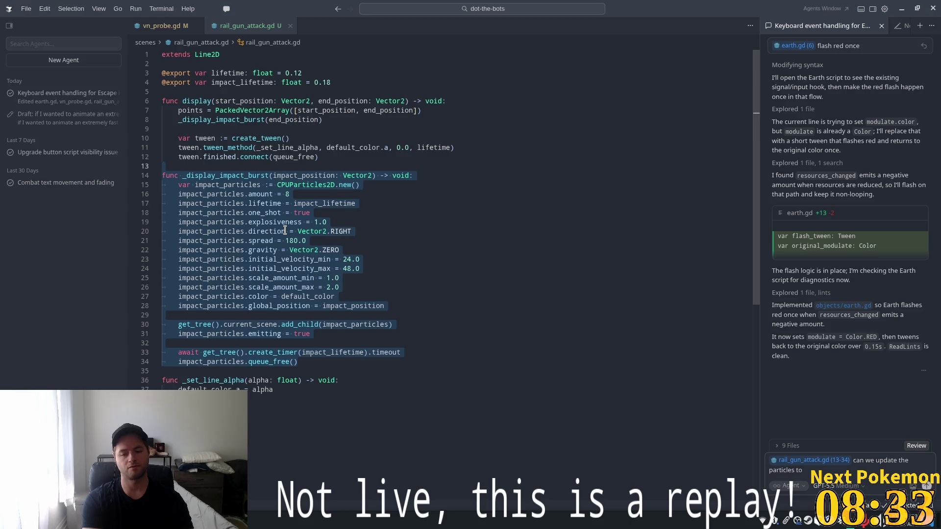
text( last a)
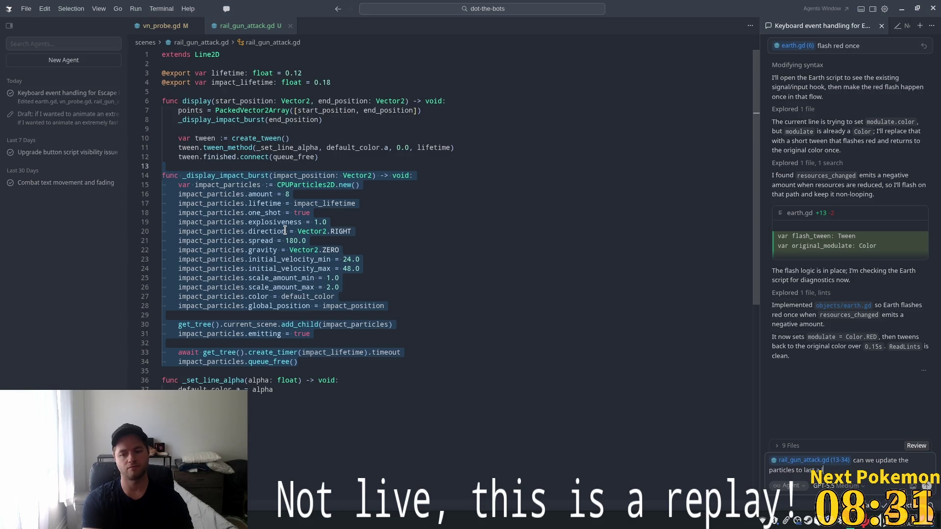
text( little longer)
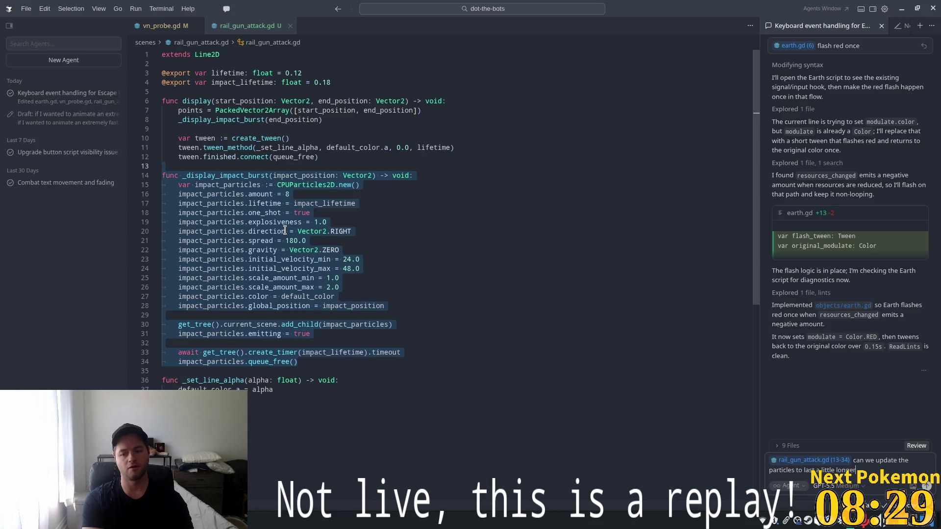
text( and floa)
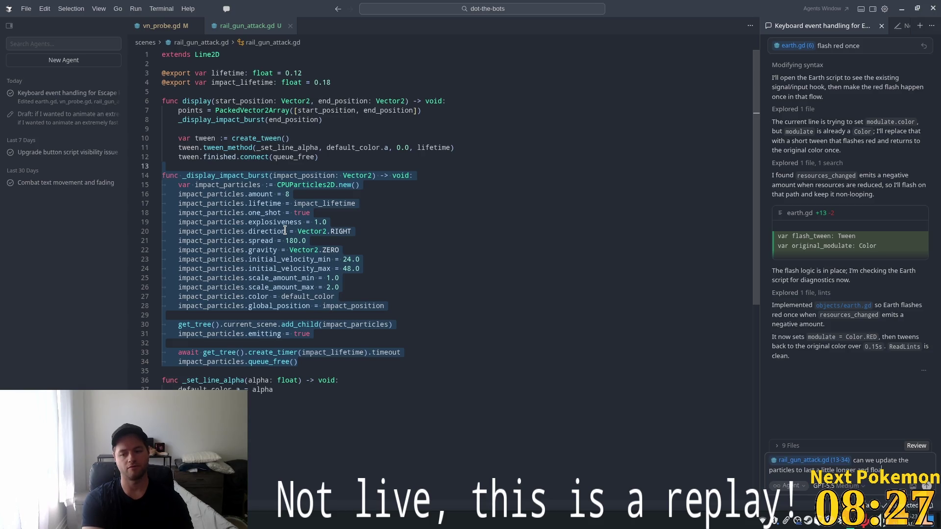
text(t away from)
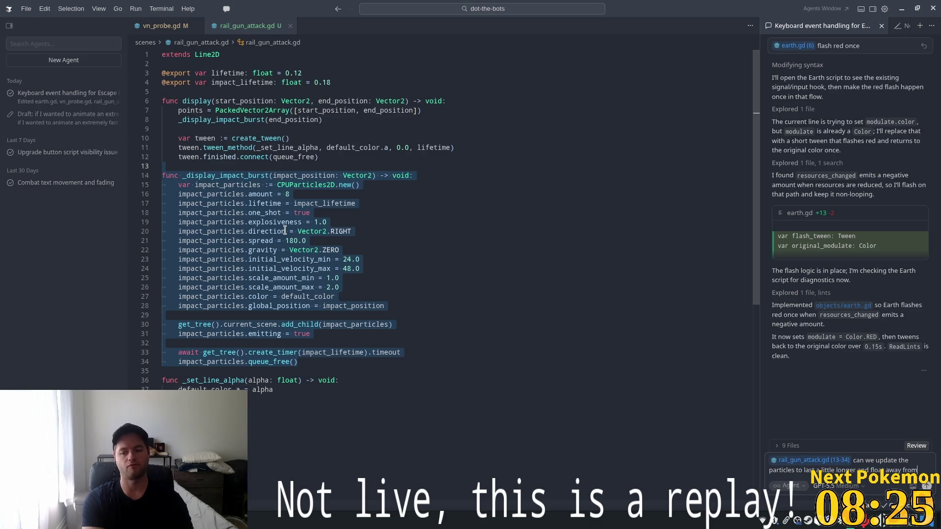
text( the)
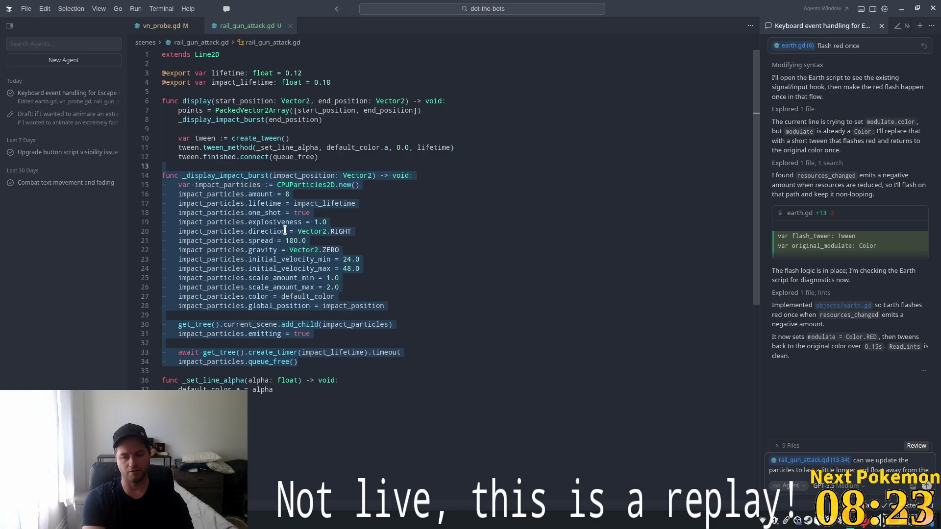
text( point of inm)
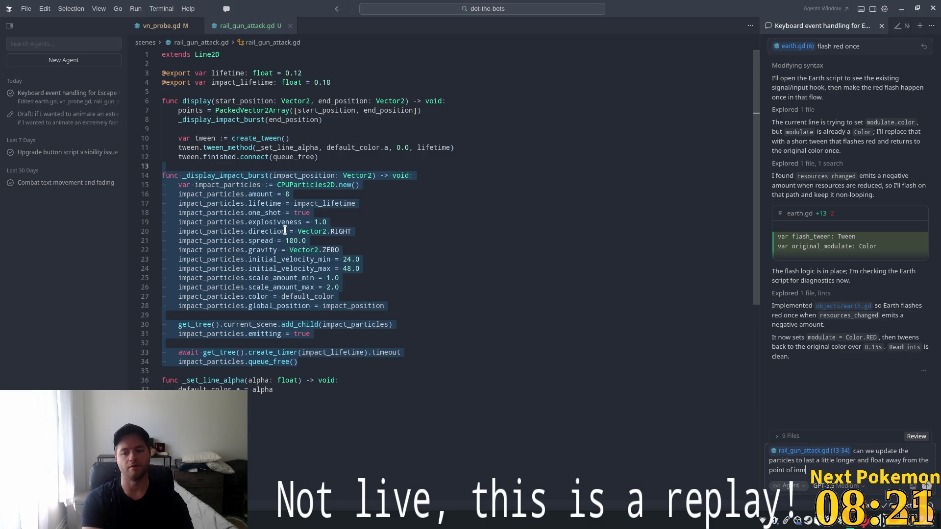
key(BackSpace)
key(BackSpace)
text(mpact)
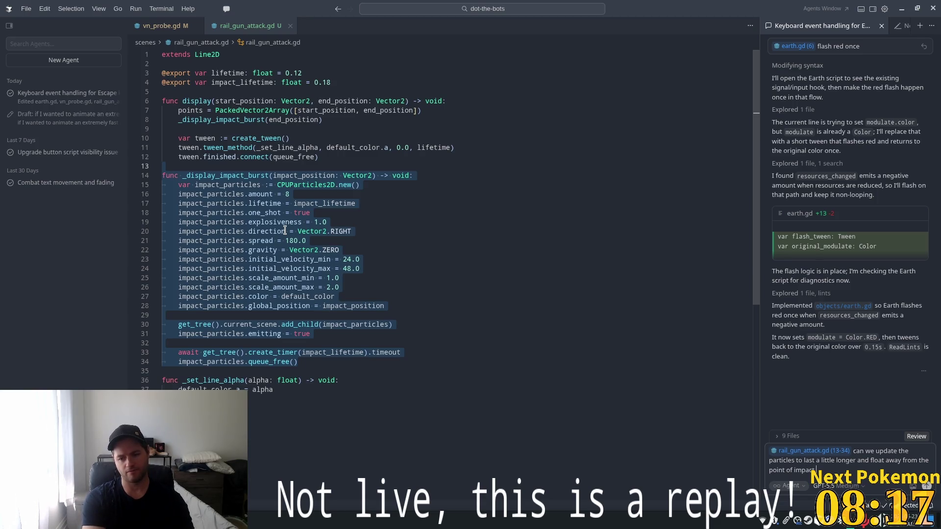
text( ar)
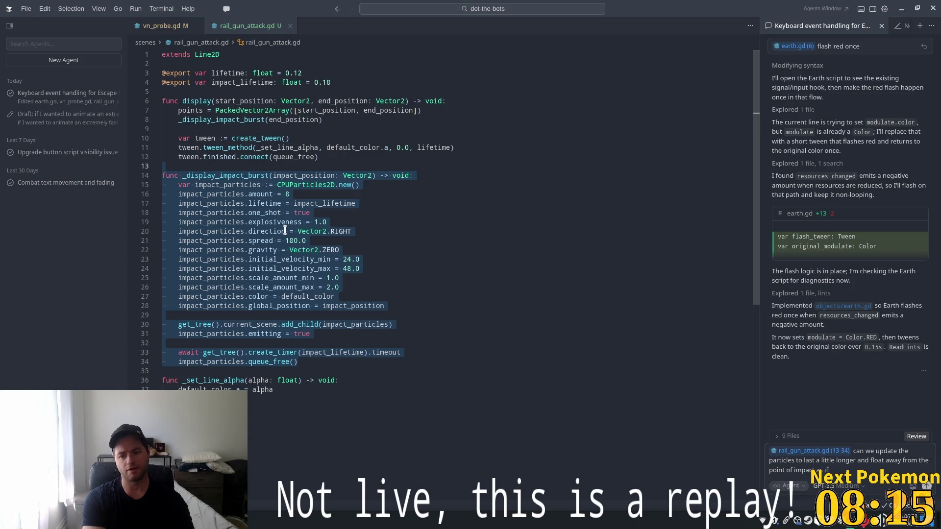
text( are)
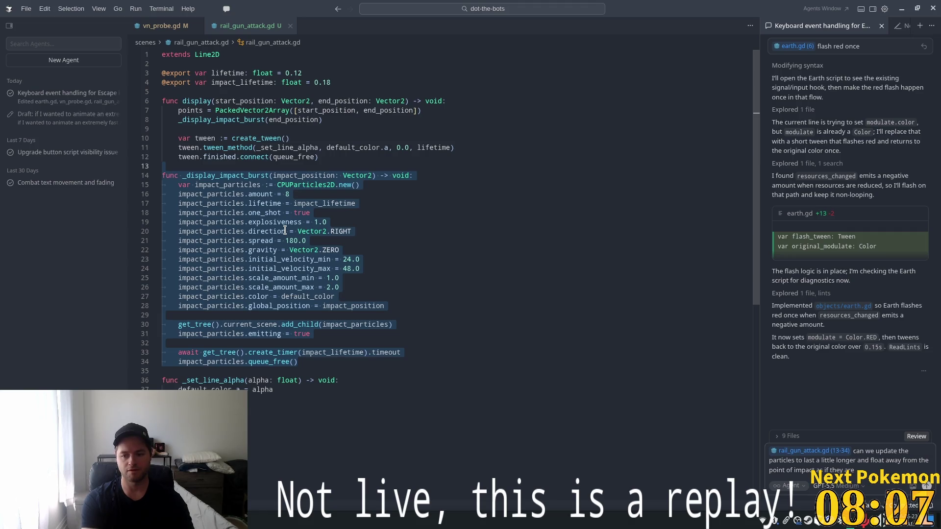
text( debre)
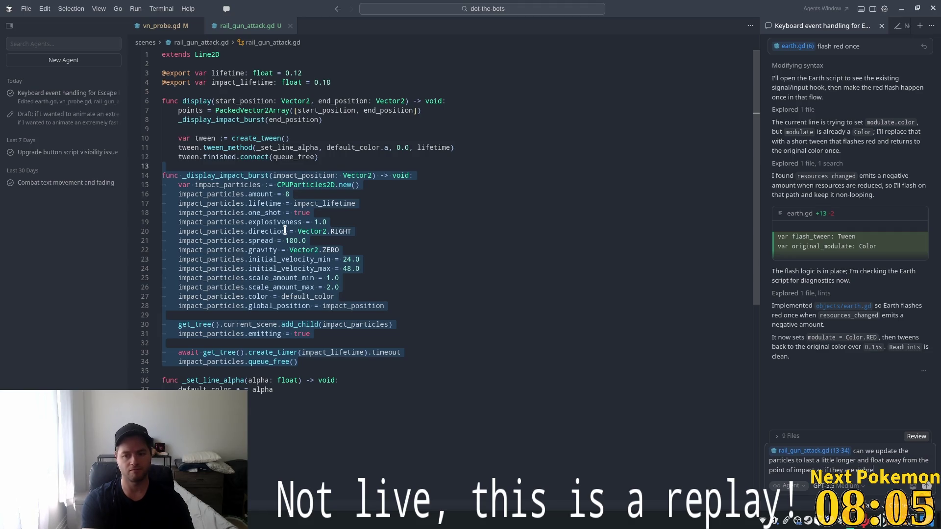
text(e)
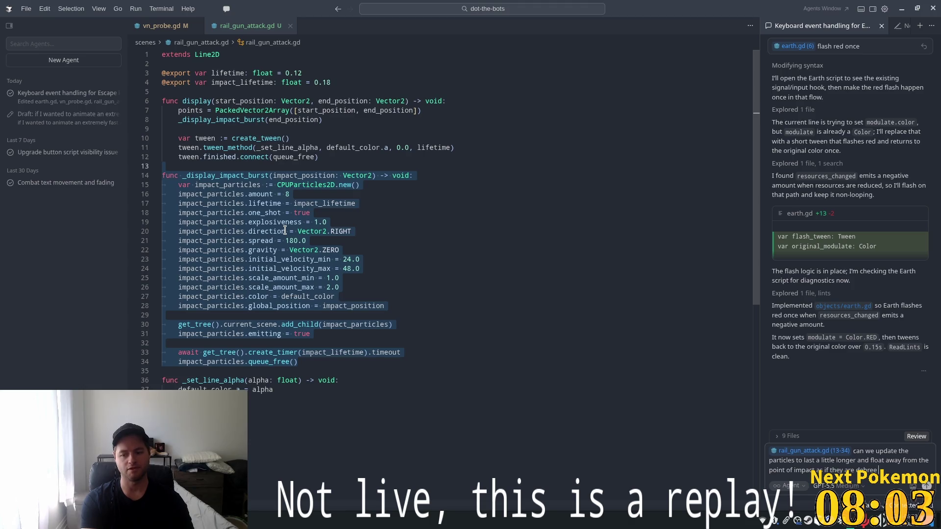
key(BackSpace)
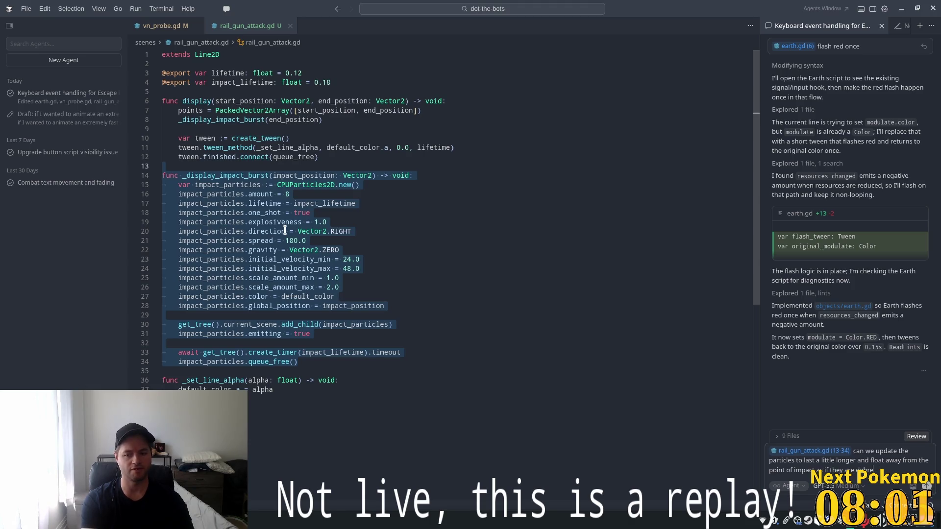
text(fl)
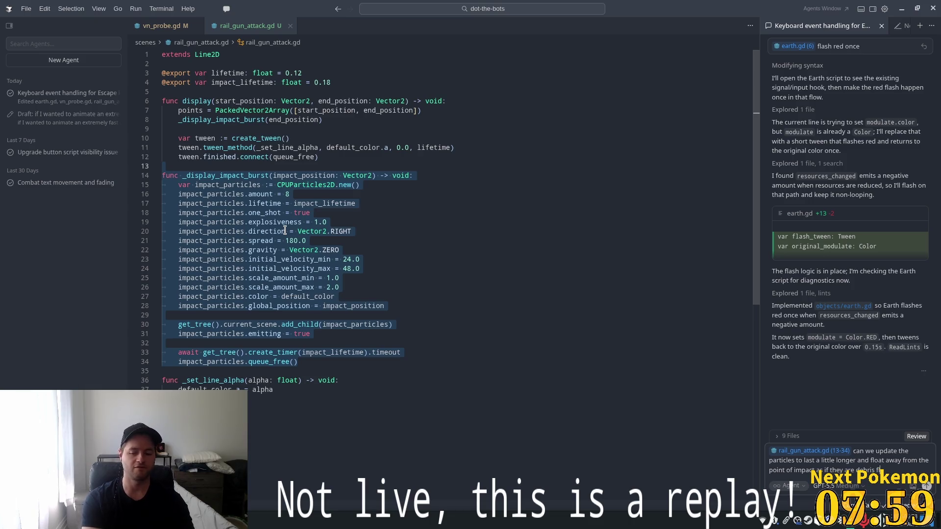
text(oating out into)
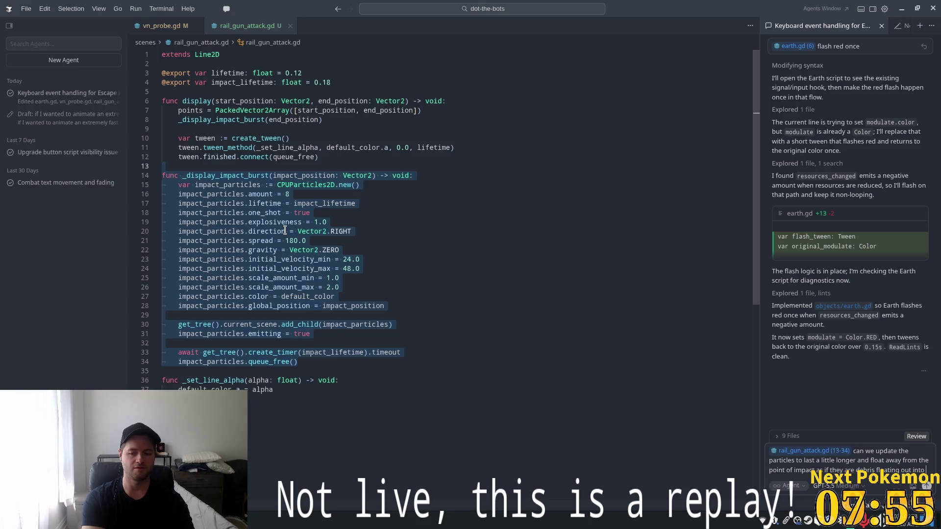
text( space)
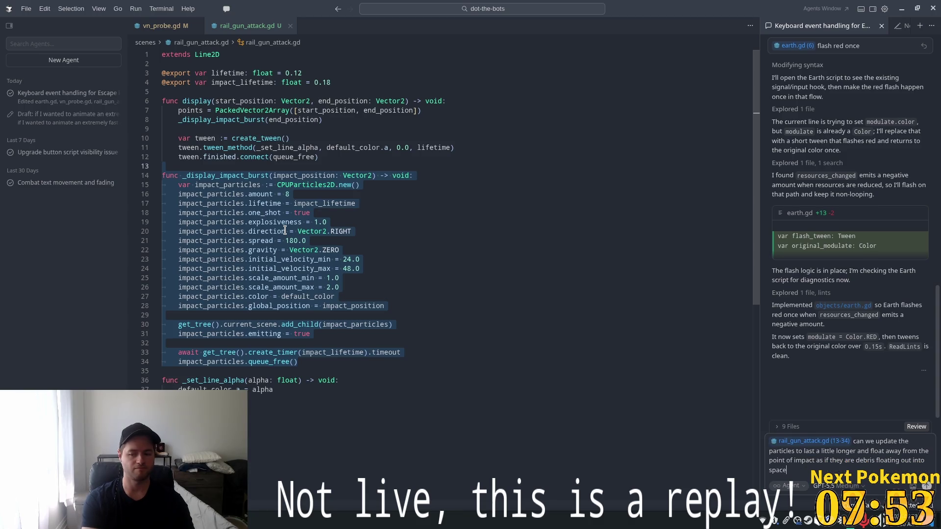
key(Return)
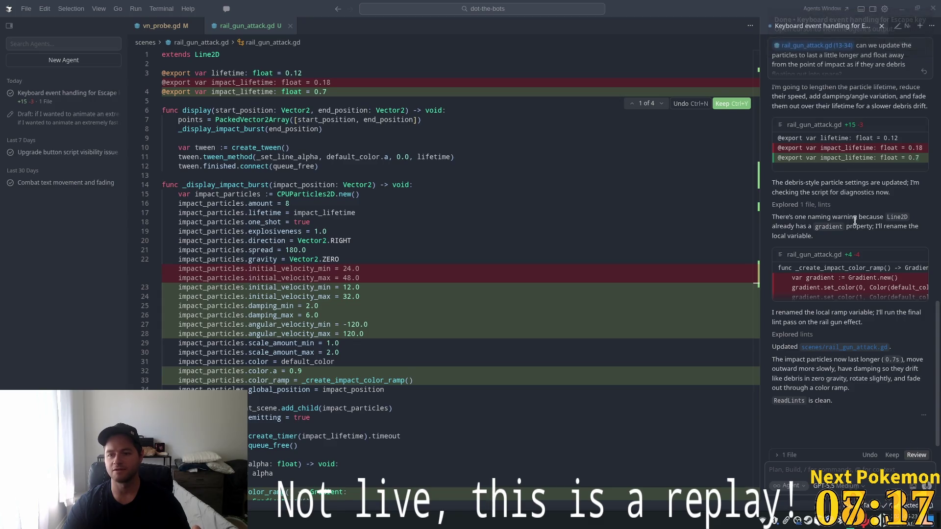
Keep all the agent's particle edits (impact_lifetime 0.7) and relaunch the game in Godot.
mouse_move(787, 221)
mouse_down()
mouse_move(879, 221)
mouse_move(811, 229)
mouse_up()
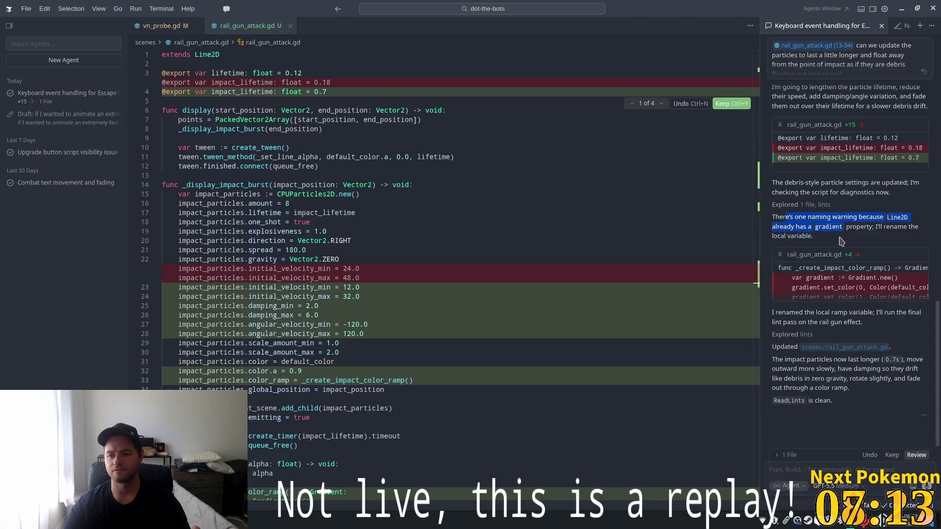
click(891, 455)
click(465, 260)
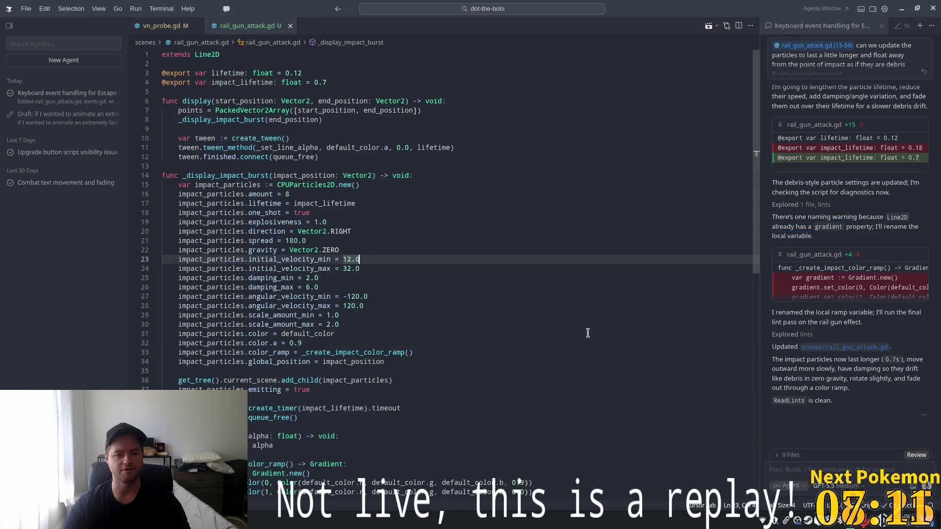
key(alt+Tab)
click(809, 23)
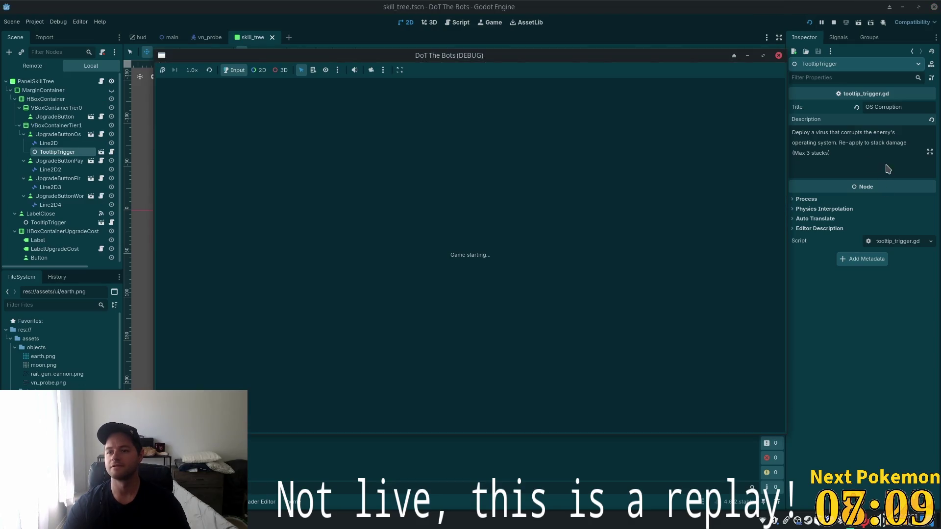
Target the enemy bots approaching Earth to test the new impact debris.
click(493, 246)
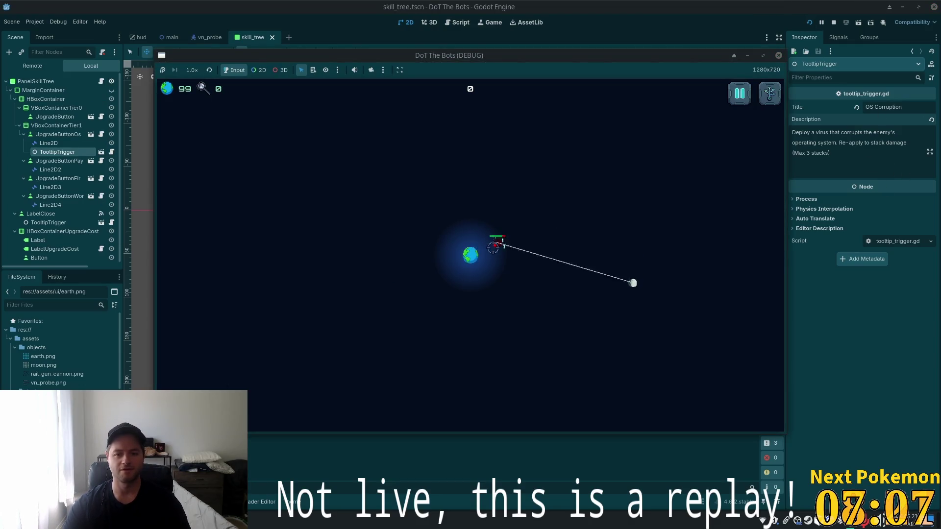
click(471, 287)
click(442, 267)
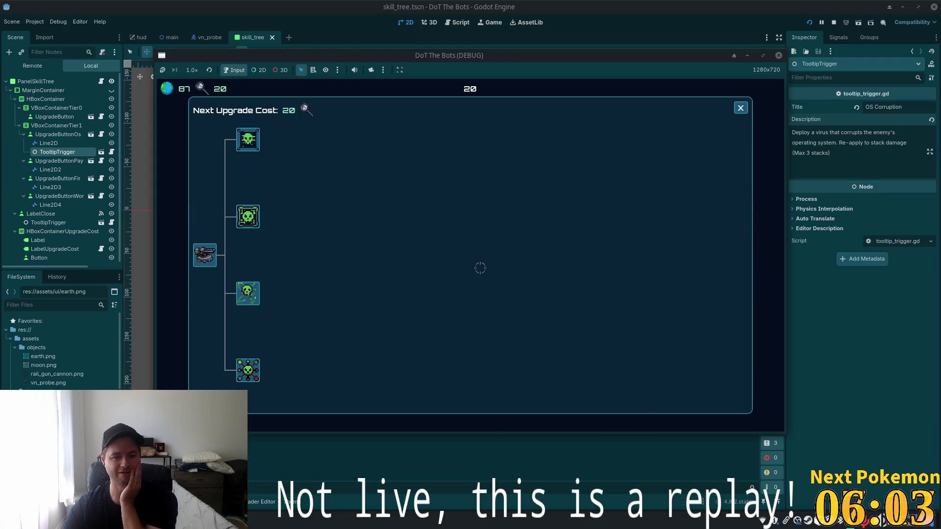
Buy the top skill-tree upgrade, then target the enemies closing in on Earth from the left.
click(249, 143)
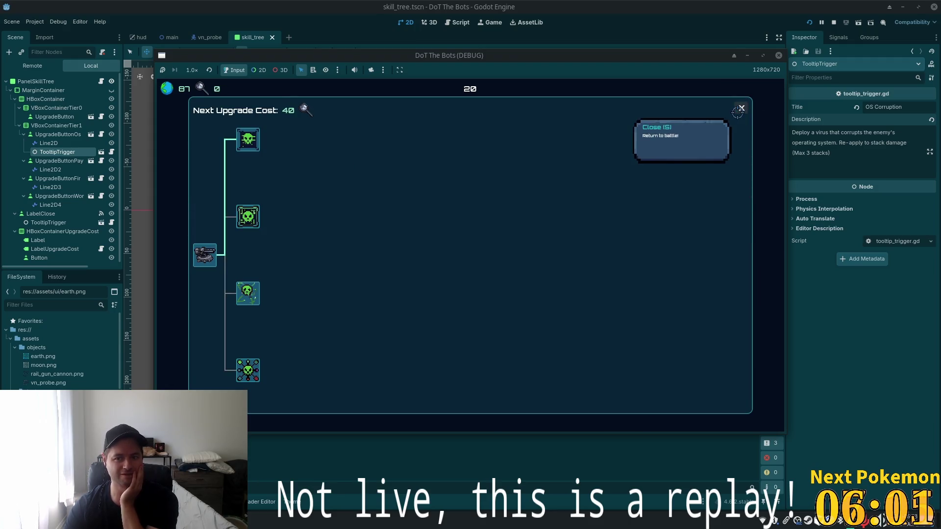
click(739, 108)
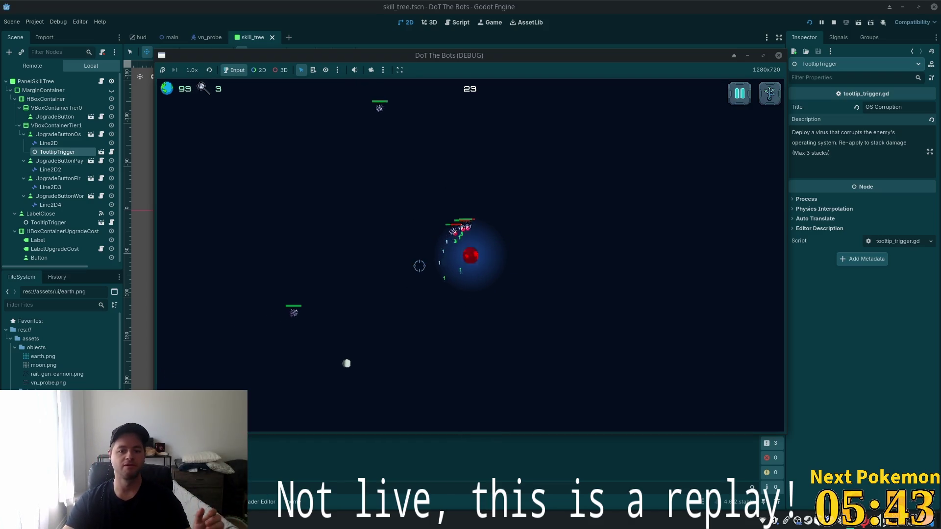
click(401, 133)
click(359, 275)
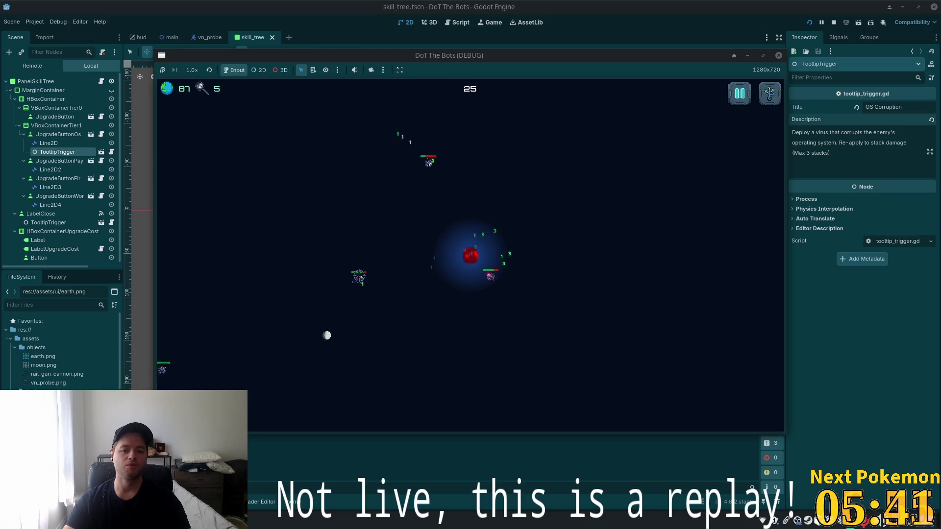
click(227, 329)
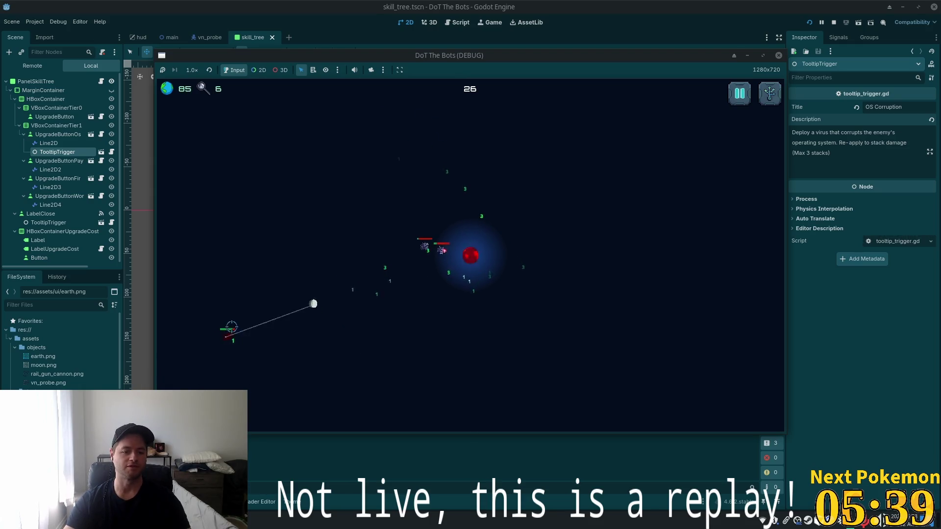
click(216, 222)
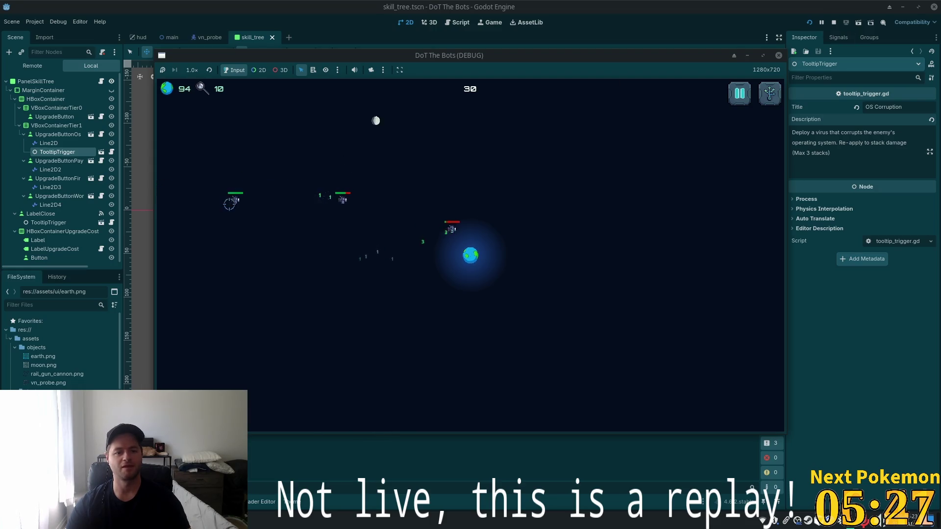
Check the skill-tree upgrade panel mid-game, then close it and resume play.
key(Tab)
key(Tab)
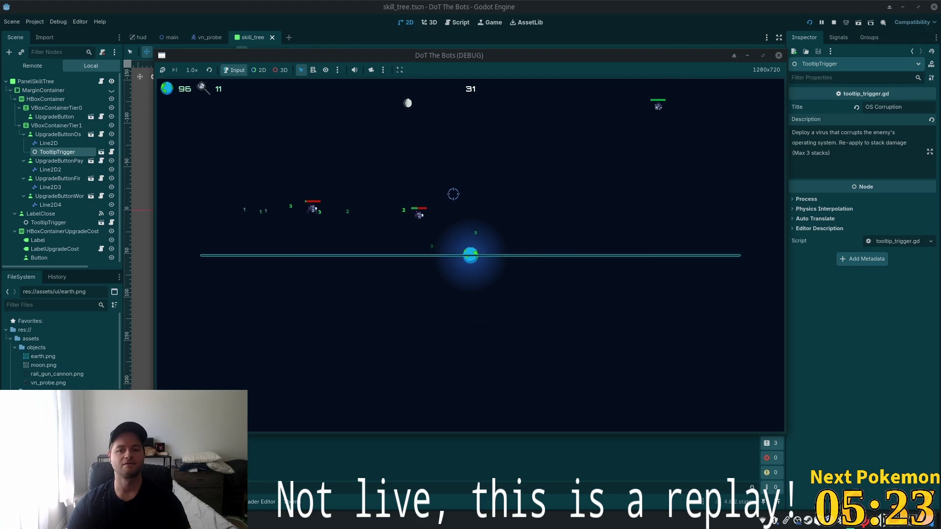
key(Tab)
key(Tab)
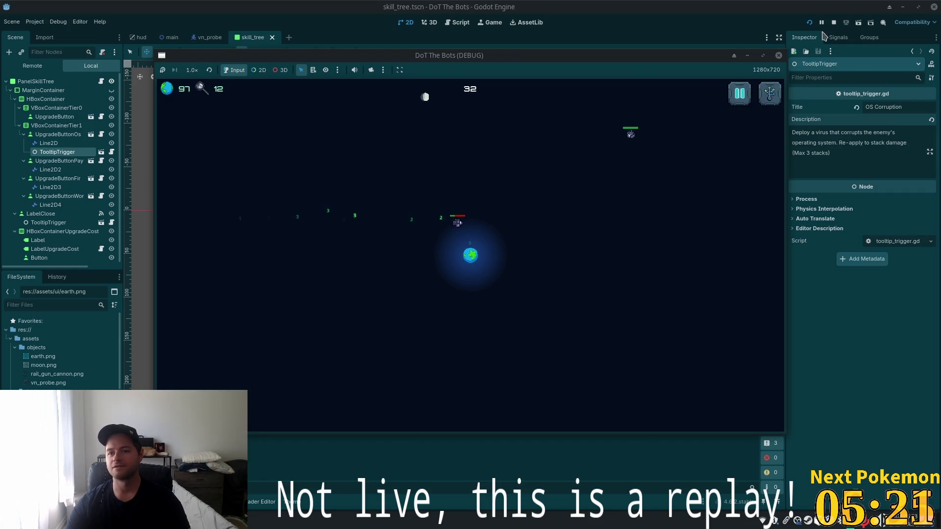
key(F8)
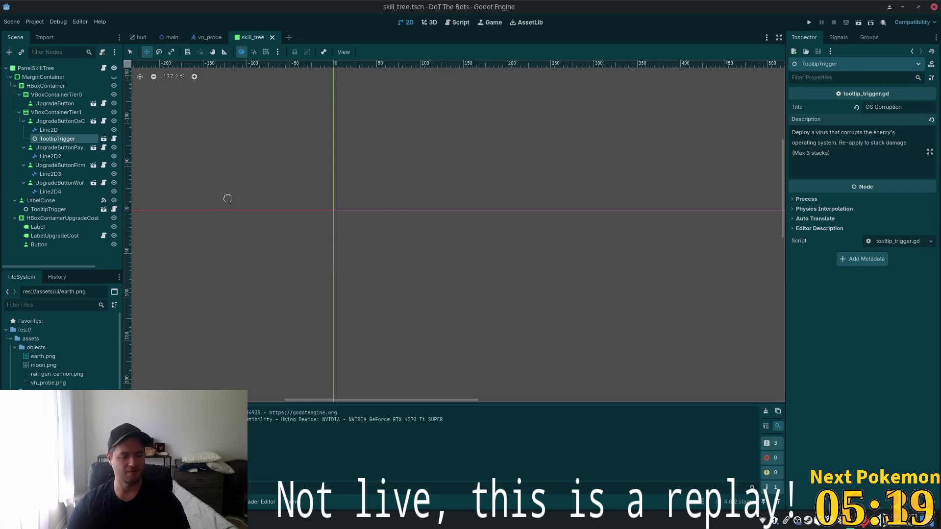
Back in Godot, search resources for 'moon', dismiss the search, and open the hud scene.
key(alt+Tab)
click(396, 165)
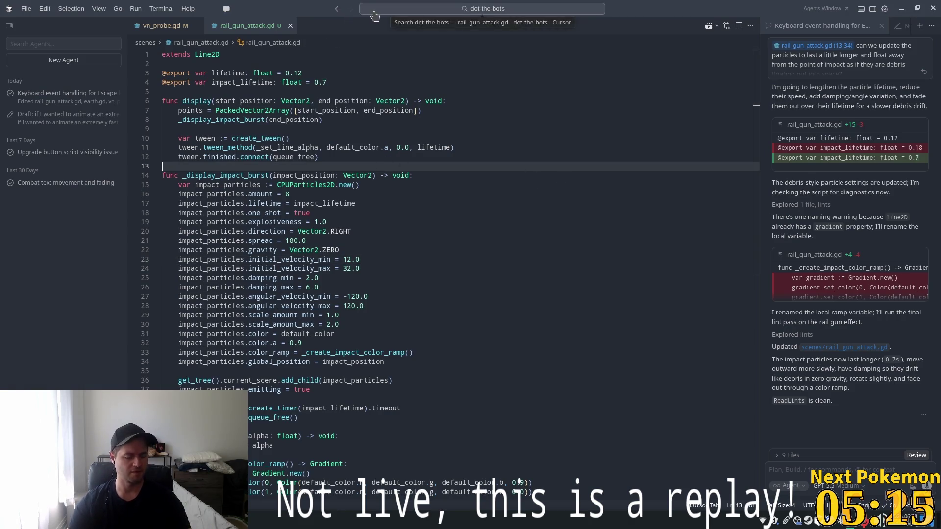
key(alt+Tab)
key(alt+shift+o)
text(moon)
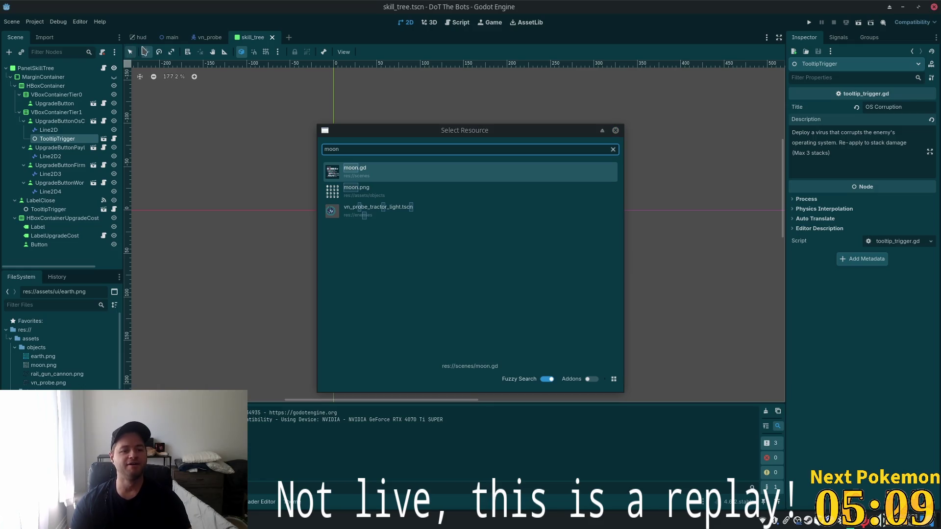
click(616, 130)
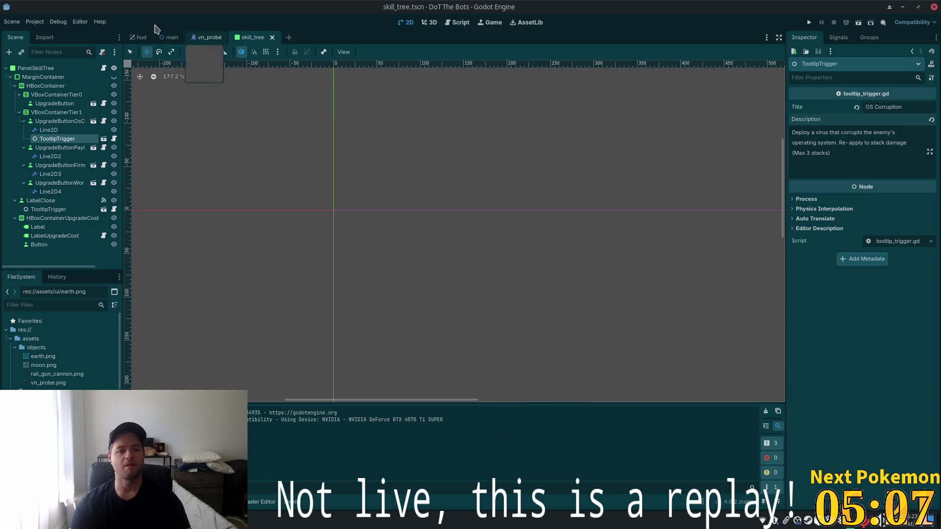
click(140, 37)
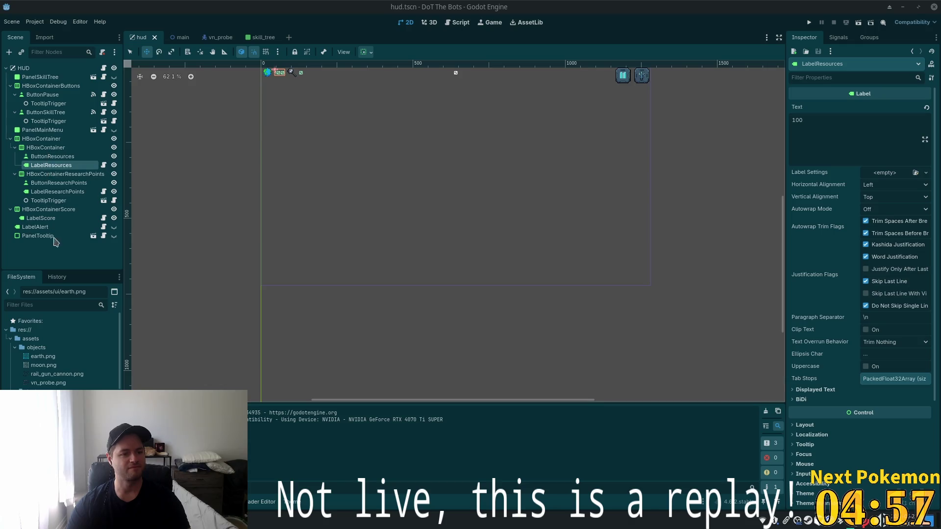
Save the main scene's Moon branch as res://objects/moon.tscn and open that scene.
click(49, 121)
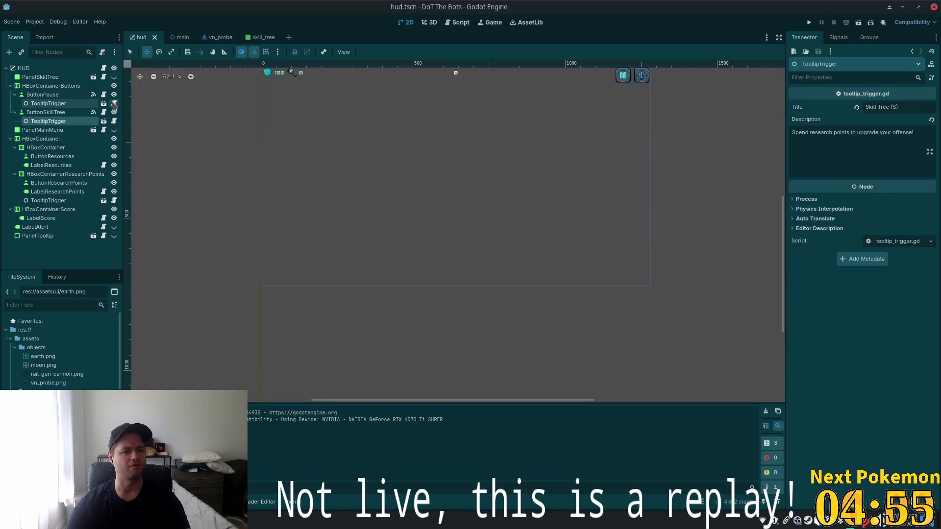
click(179, 38)
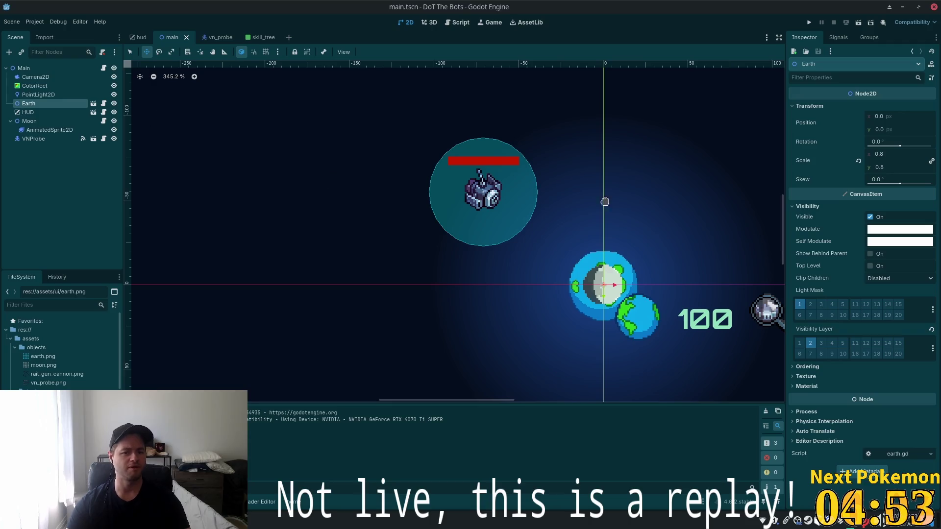
click(30, 121)
right_click(61, 121)
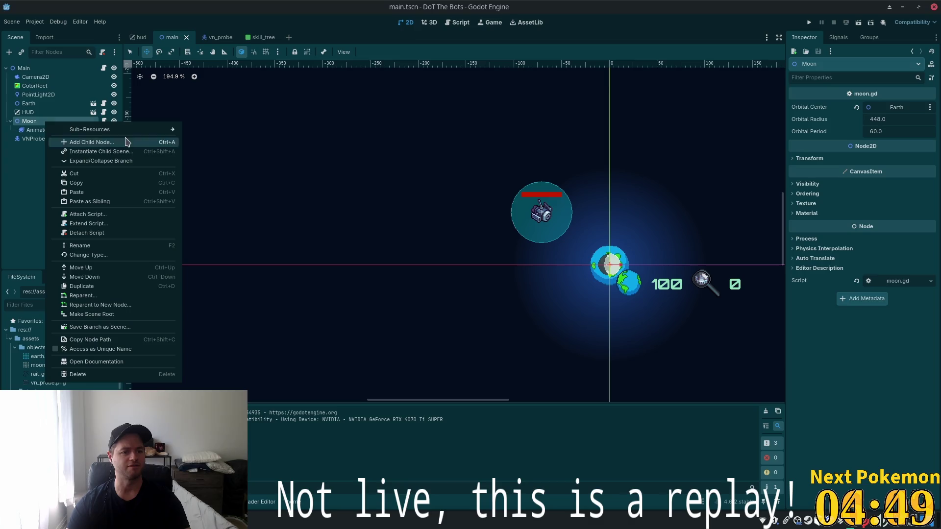
click(125, 326)
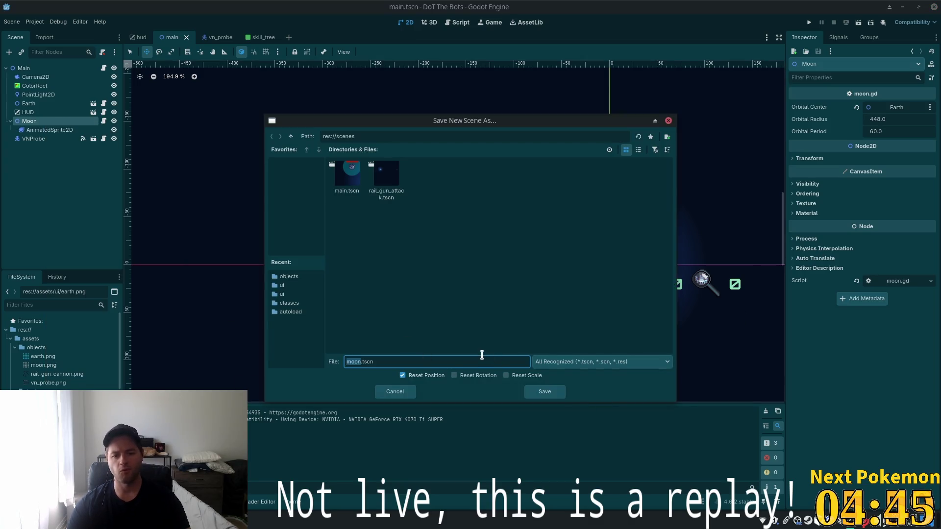
click(291, 136)
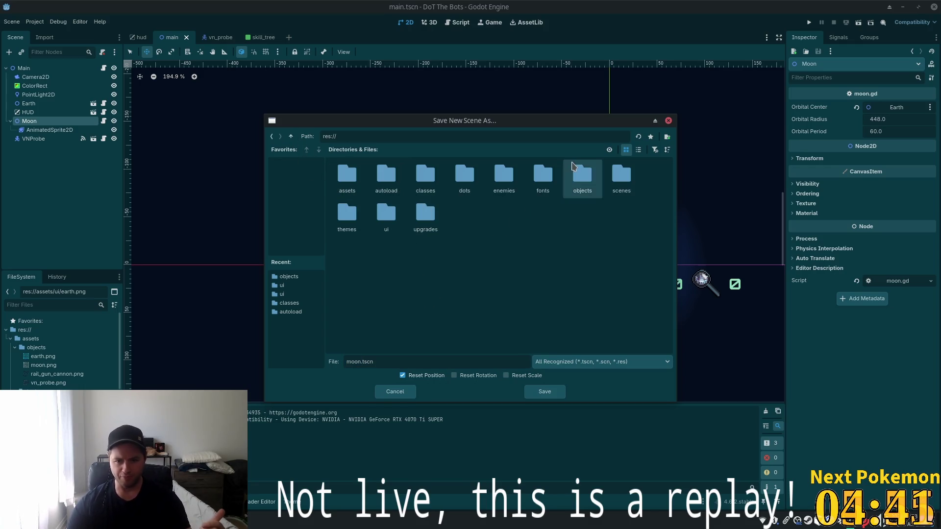
double_click(583, 178)
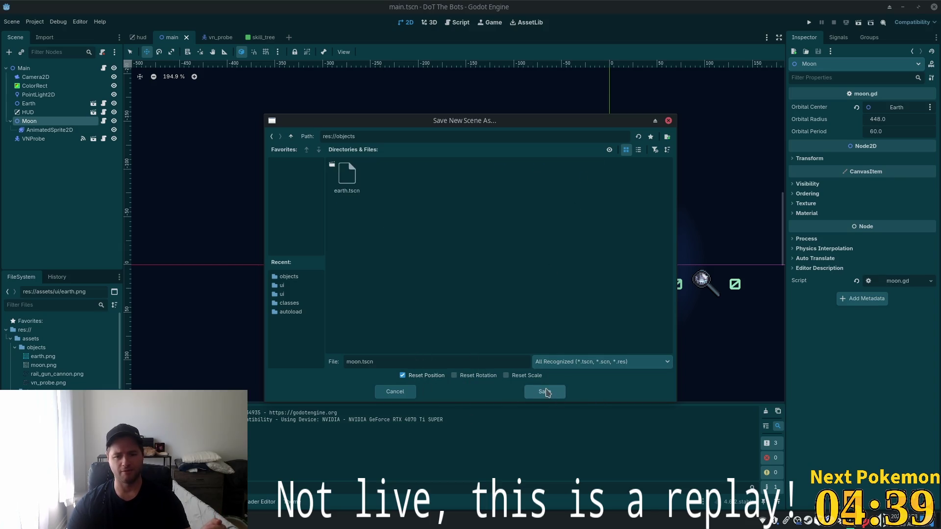
click(544, 392)
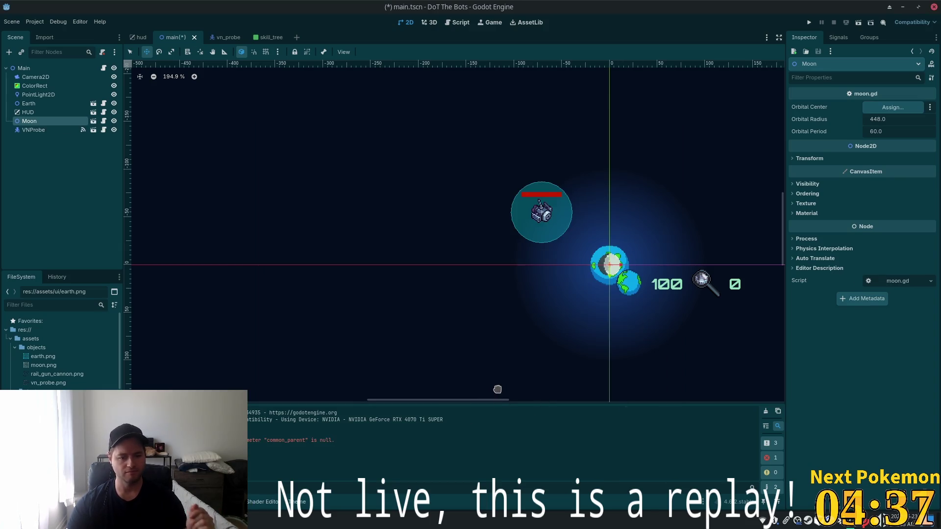
click(93, 121)
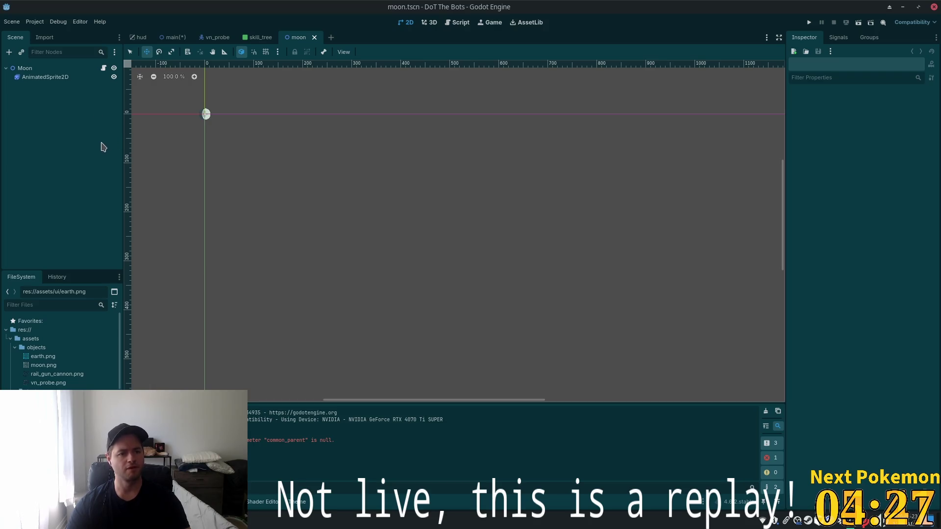
Add an AnimatedSprite2D child under the Moon root node.
scroll(206, 128, up, 8)
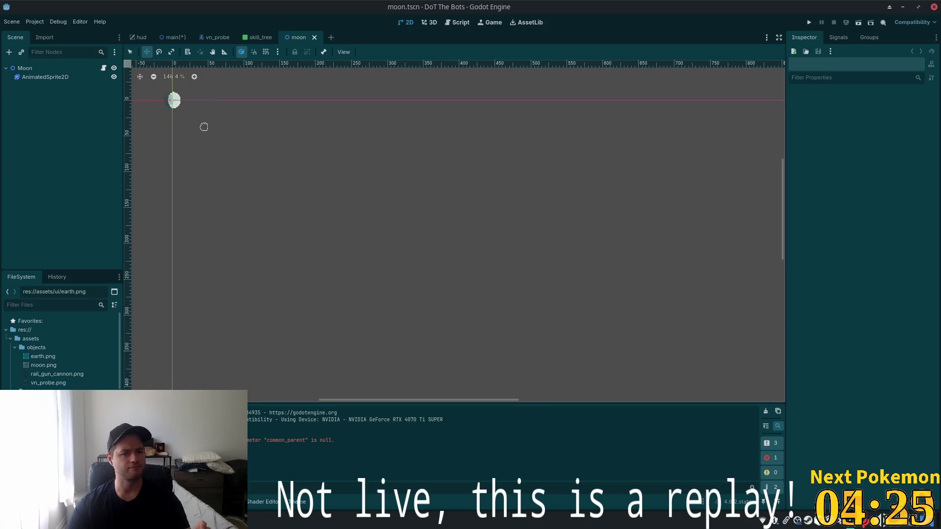
scroll(535, 225, up, 5)
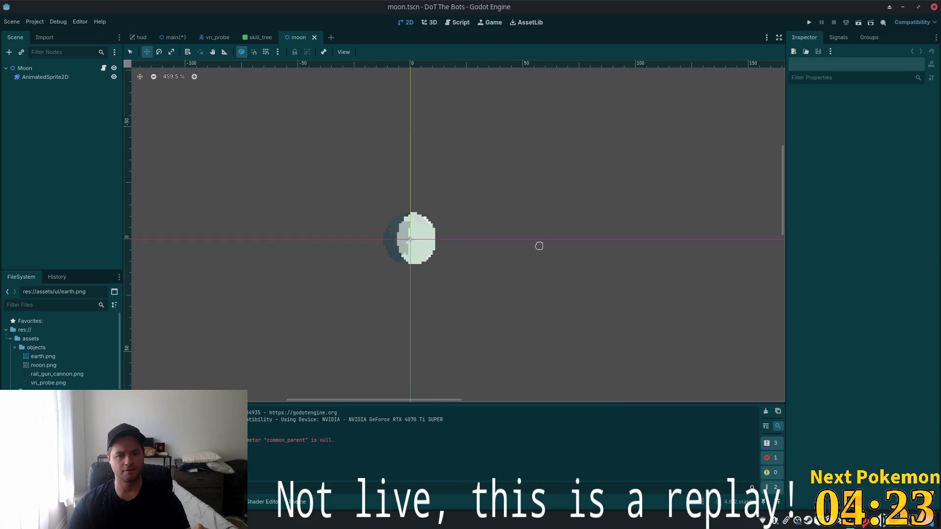
click(52, 375)
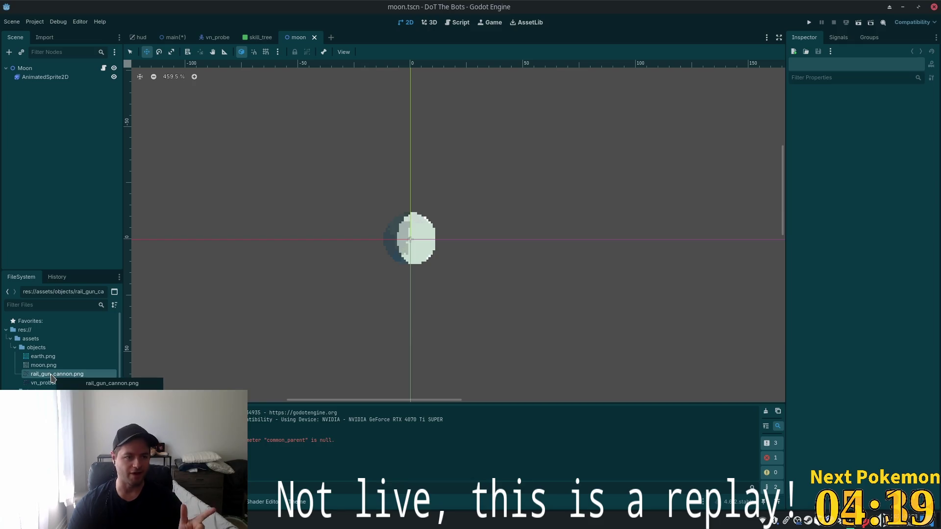
click(25, 68)
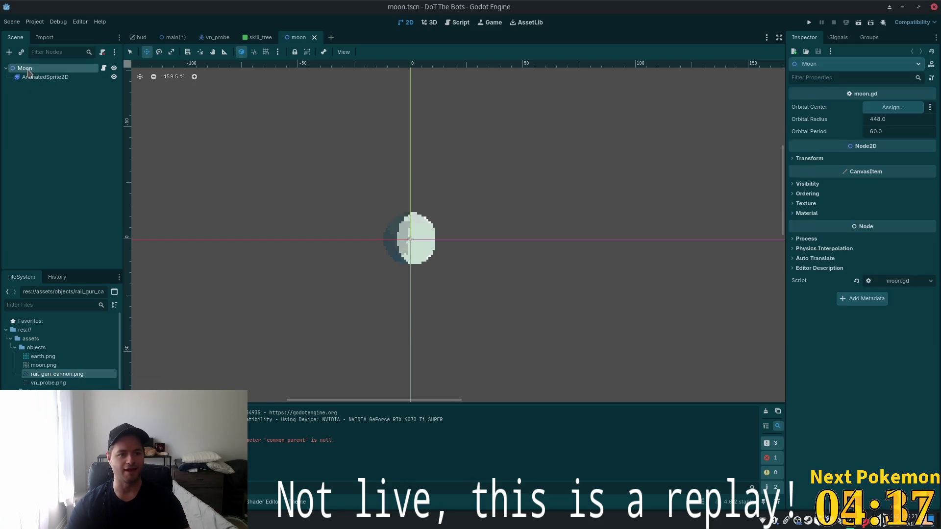
click(9, 52)
text(animated)
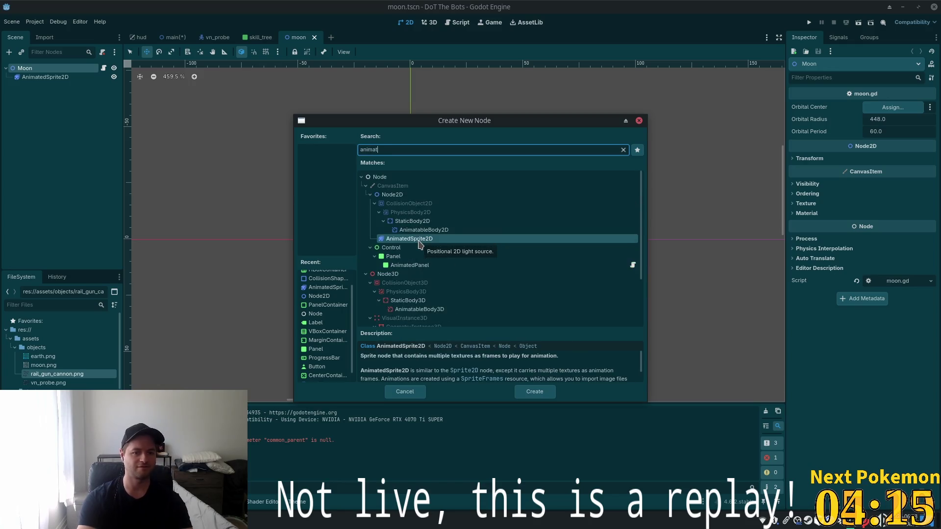
double_click(396, 239)
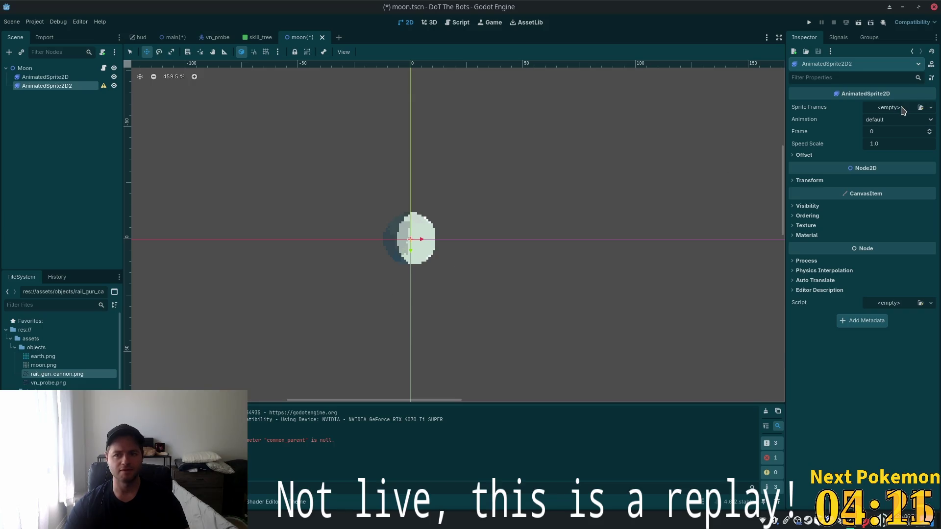
Give the AnimatedSprite2D a new SpriteFrames resource and open it in the SpriteFrames editor.
click(930, 108)
click(905, 130)
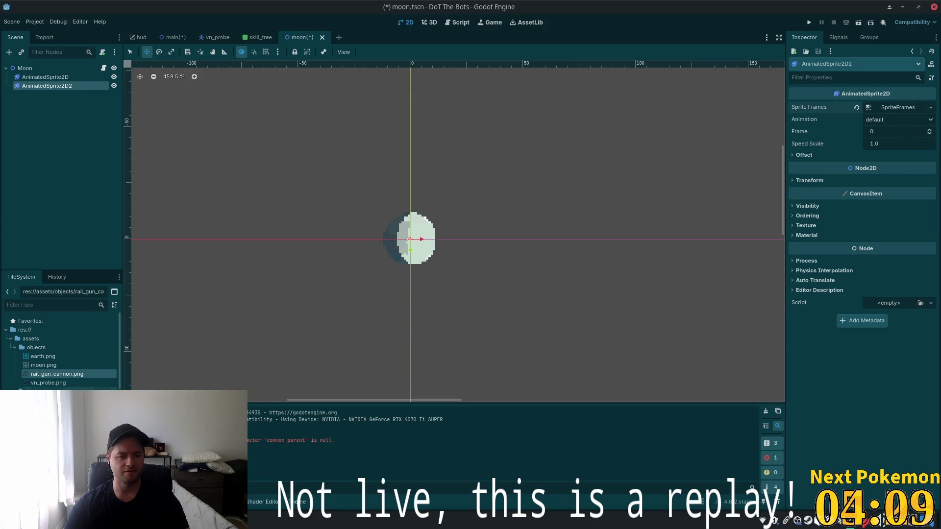
mouse_move(65, 385)
mouse_down()
mouse_move(336, 230)
mouse_move(913, 90)
mouse_move(902, 112)
mouse_up()
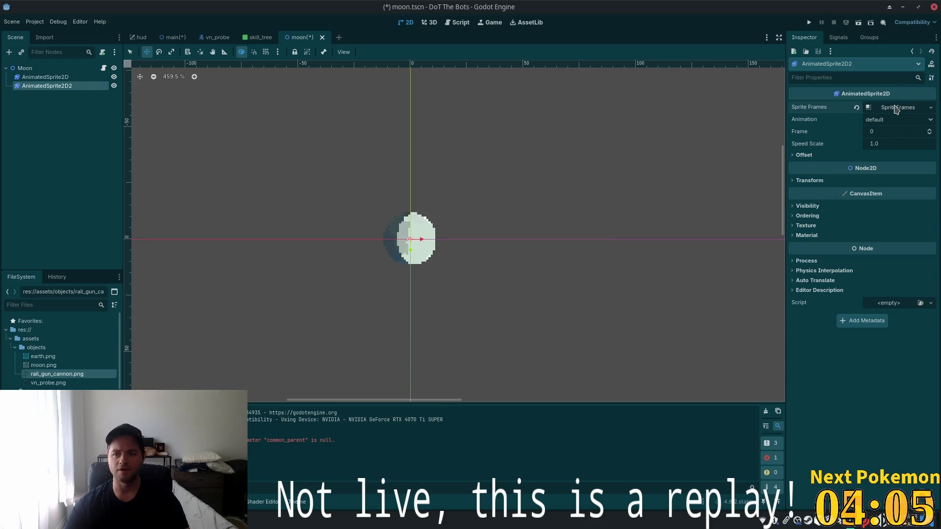
click(896, 107)
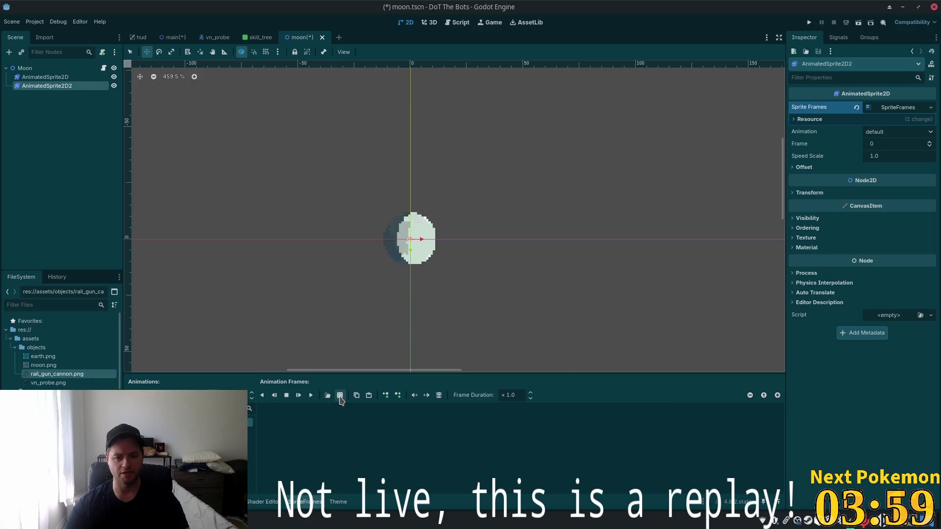
Slice rail_gun_cannon.png into a 3×3 grid and add its top-middle diagonal cannon frame to the default animation.
click(340, 395)
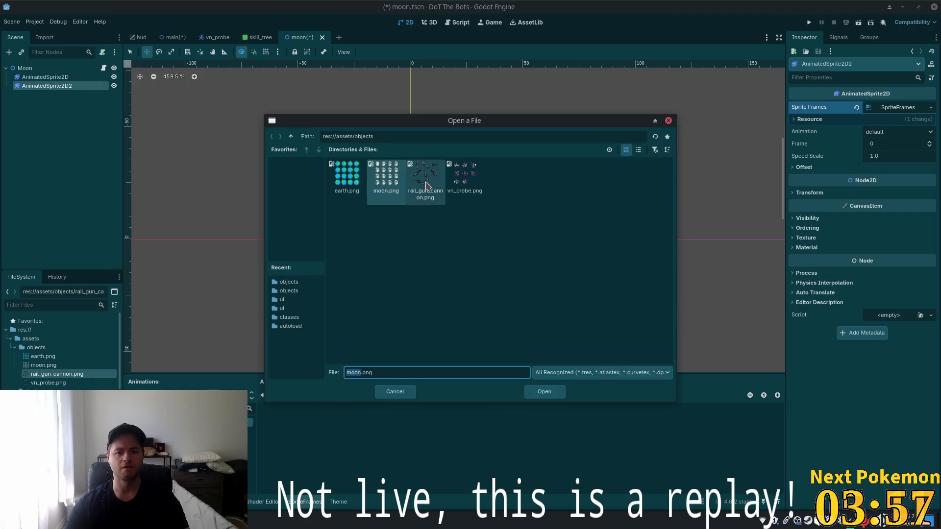
double_click(425, 179)
click(725, 209)
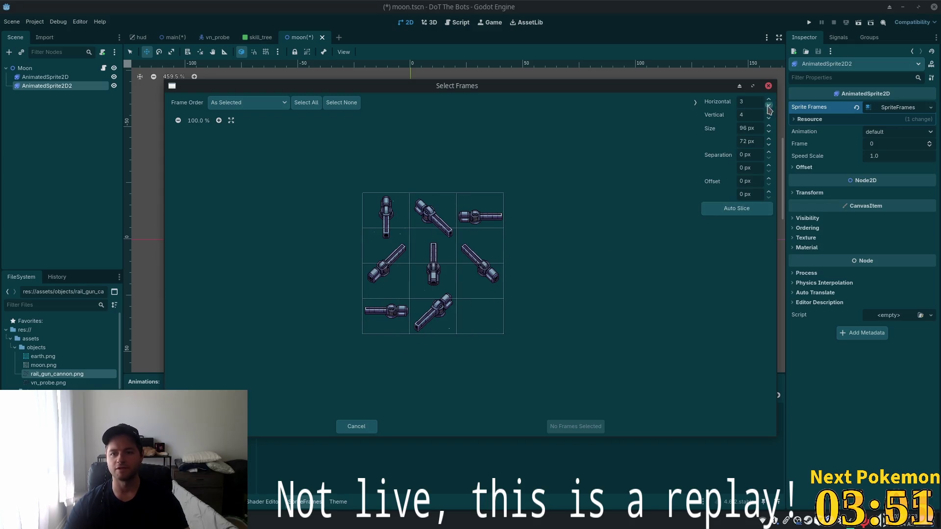
click(768, 122)
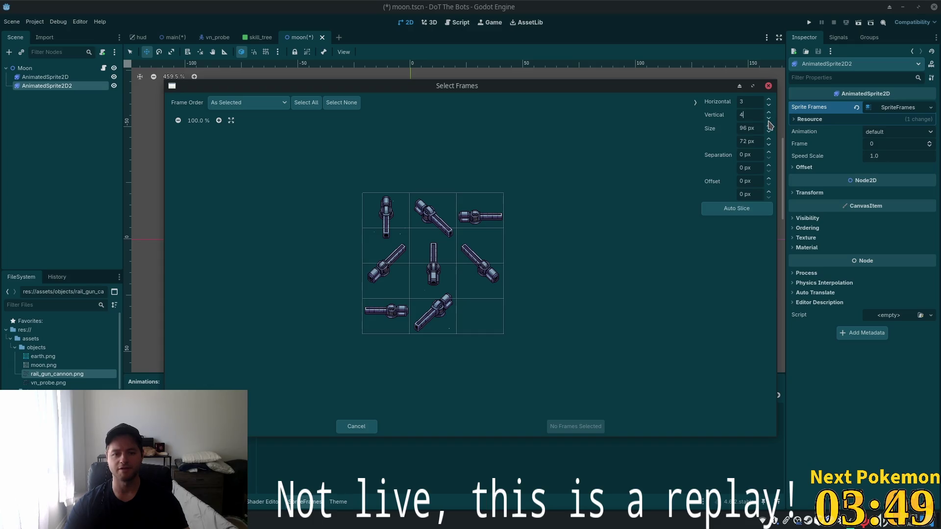
click(770, 120)
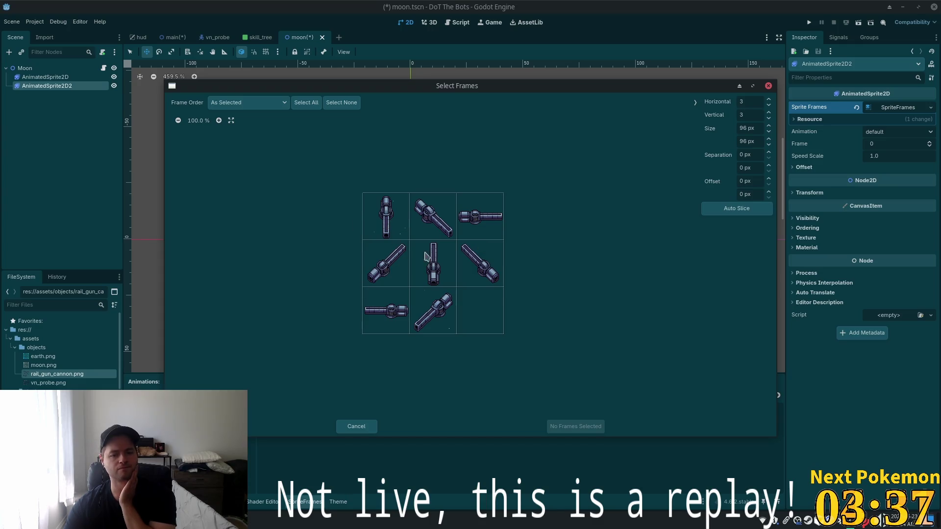
click(434, 234)
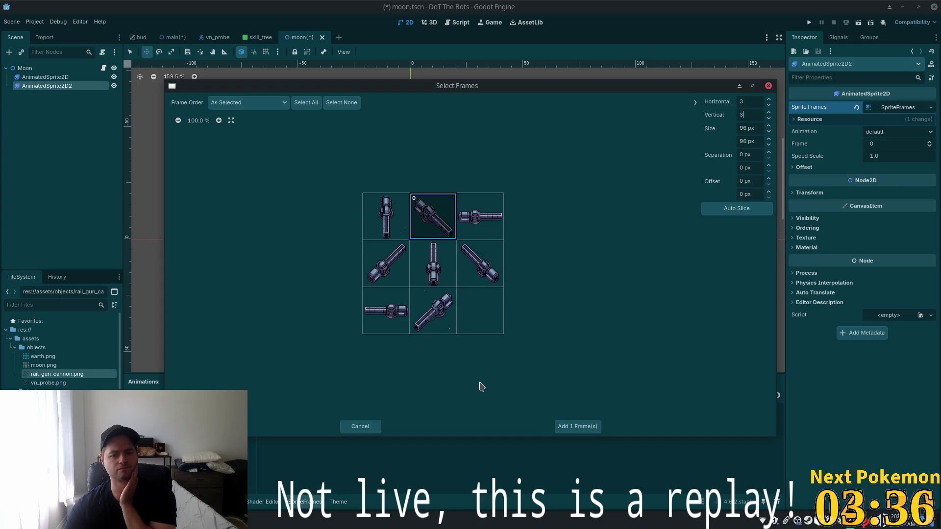
click(570, 427)
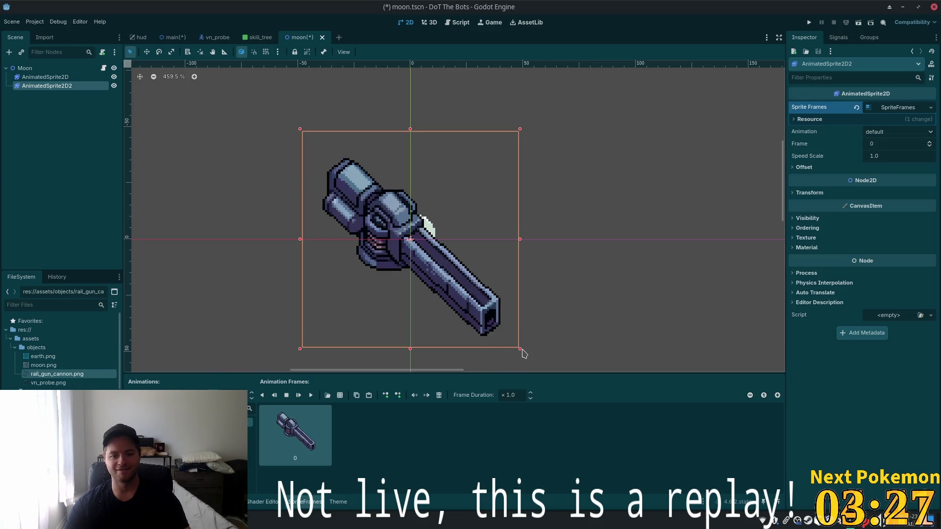
Shrink the cannon sprite and move it onto the moon's upper-right side.
drag(520, 349, 430, 258)
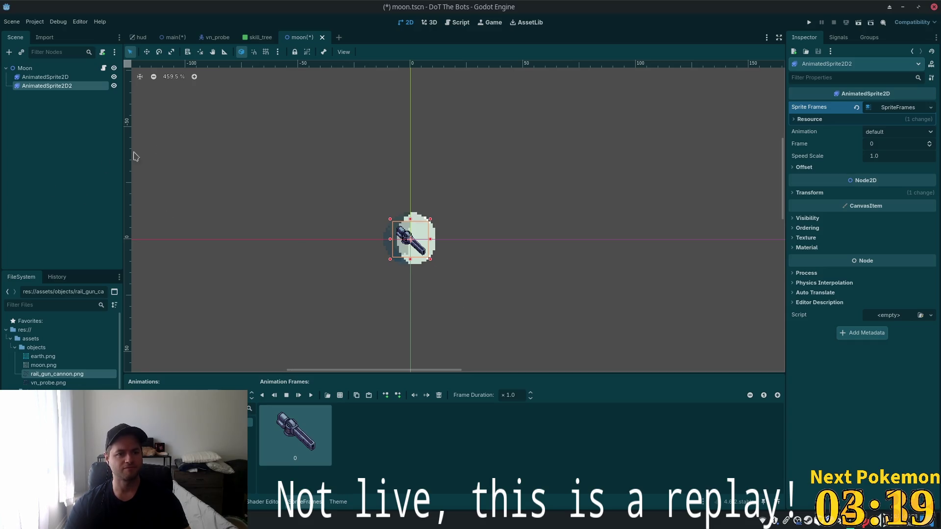
scroll(441, 245, up, 5)
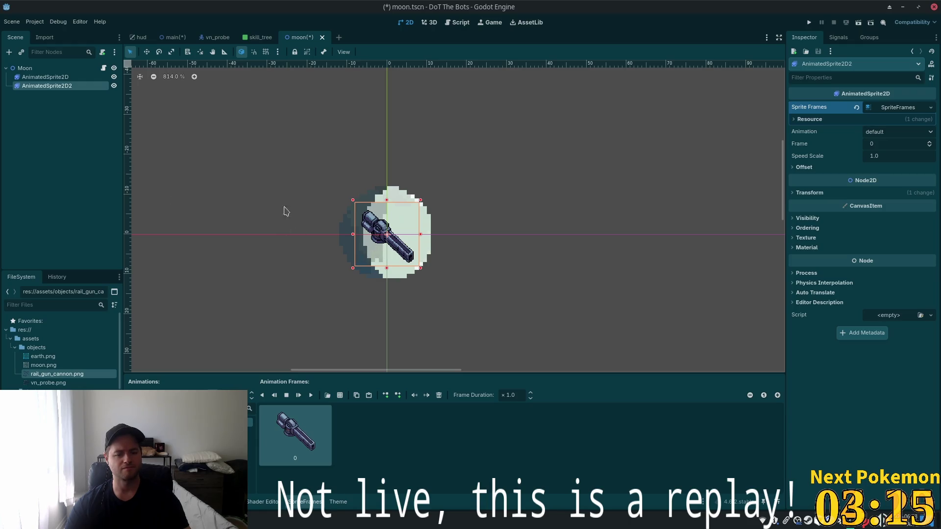
click(149, 54)
drag(521, 173, 537, 161)
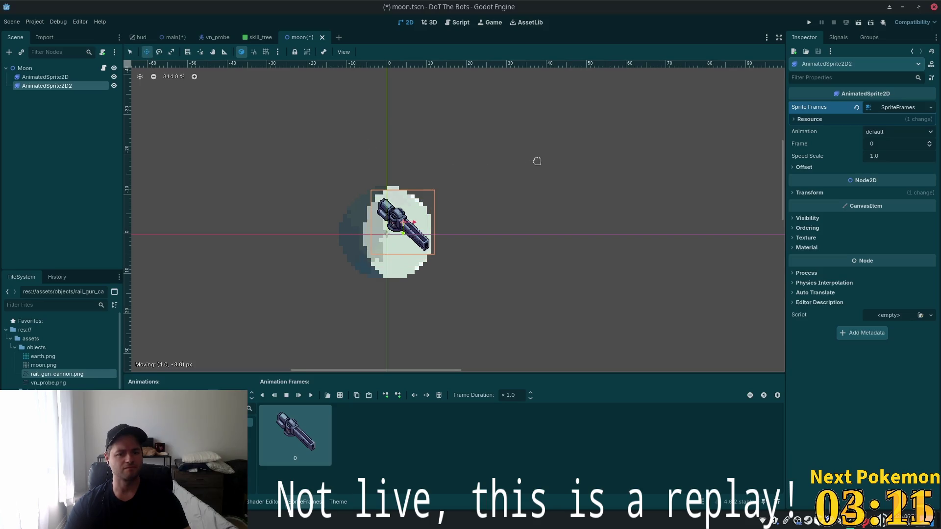
scroll(595, 221, down, 2)
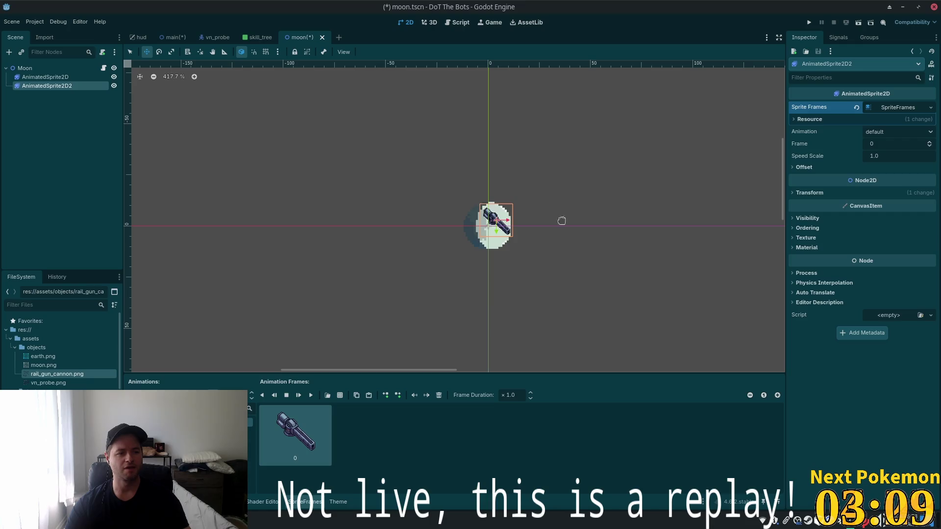
scroll(574, 268, up, 3)
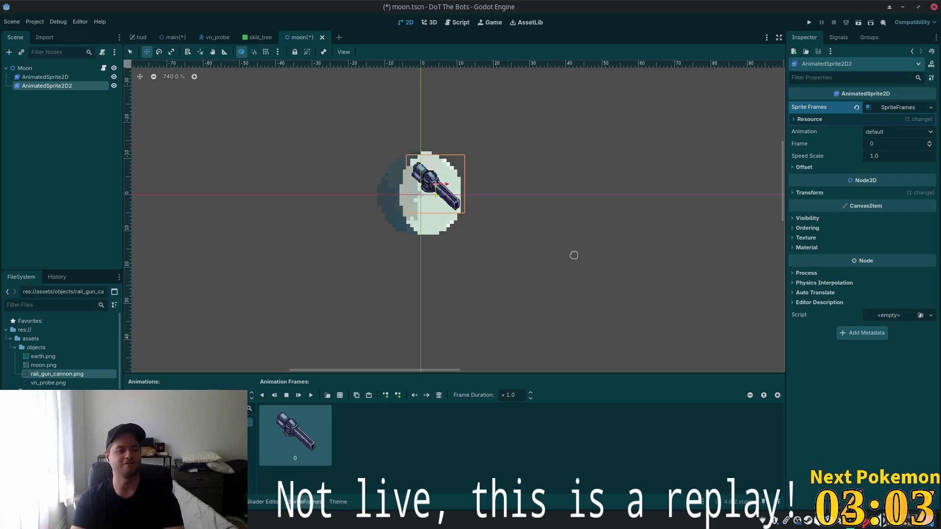
click(130, 51)
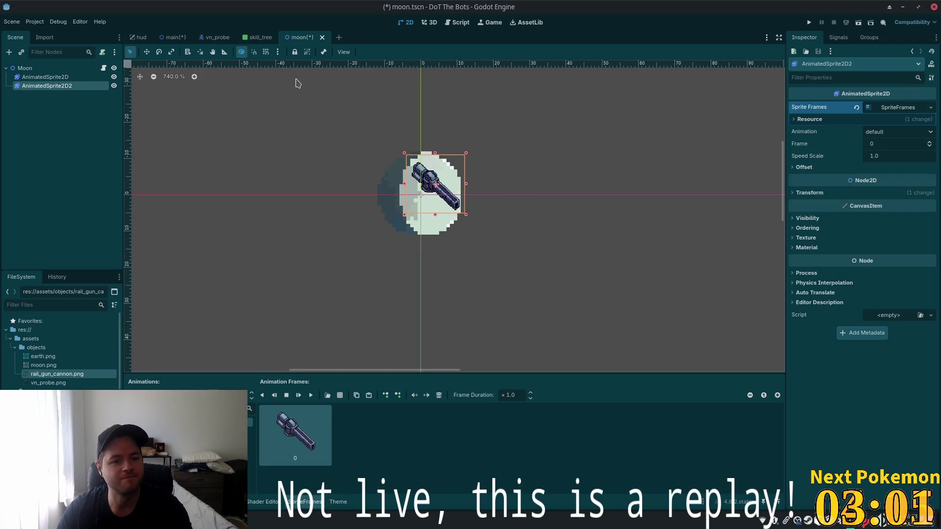
drag(468, 220, 434, 175)
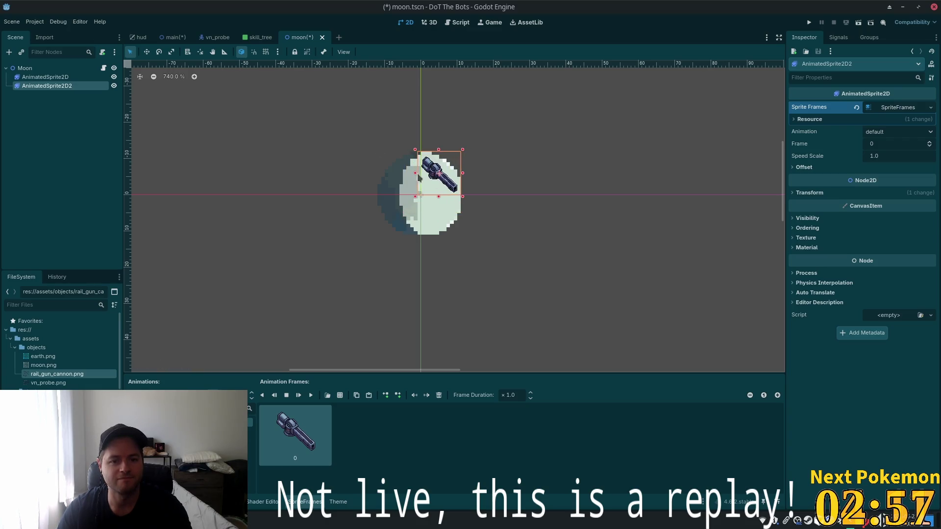
scroll(430, 172, up, 1)
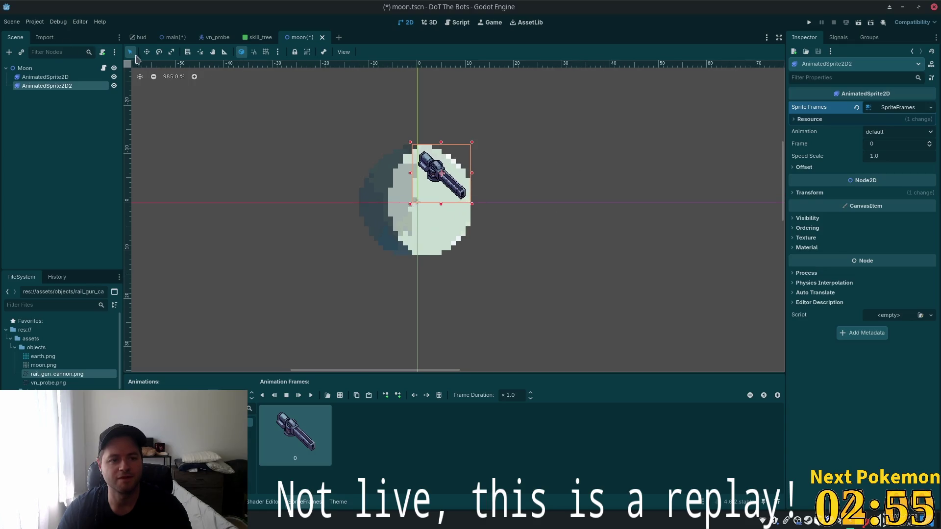
Select the Moon root node and look through its settings in the Inspector.
click(24, 68)
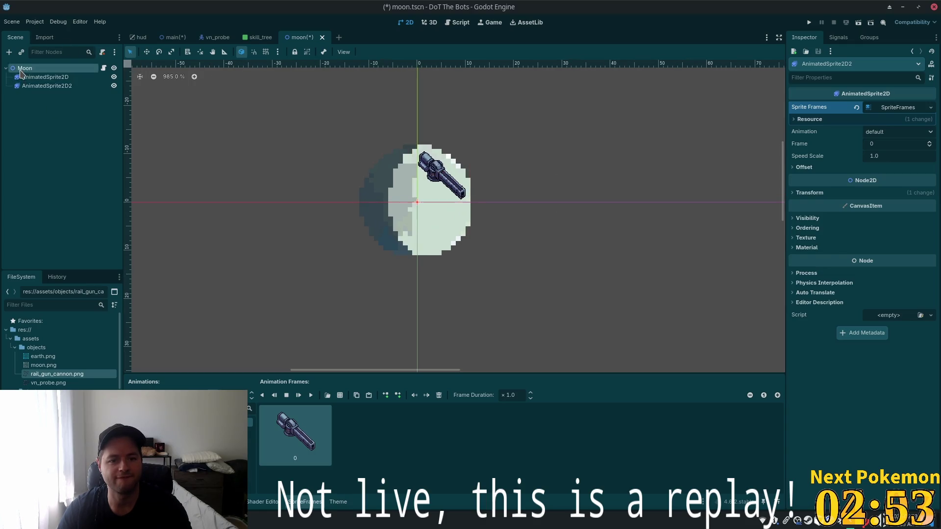
scroll(514, 216, down, 2)
scroll(564, 224, down, 4)
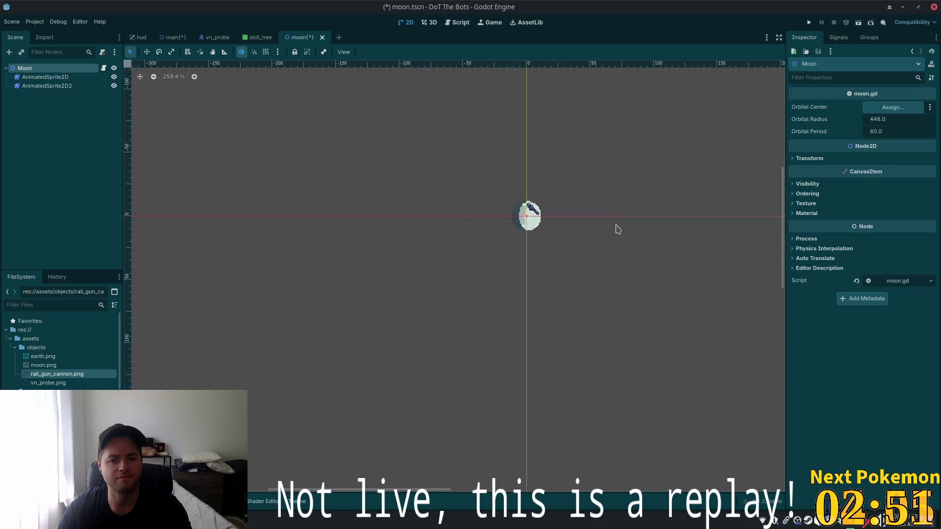
scroll(595, 218, up, 6)
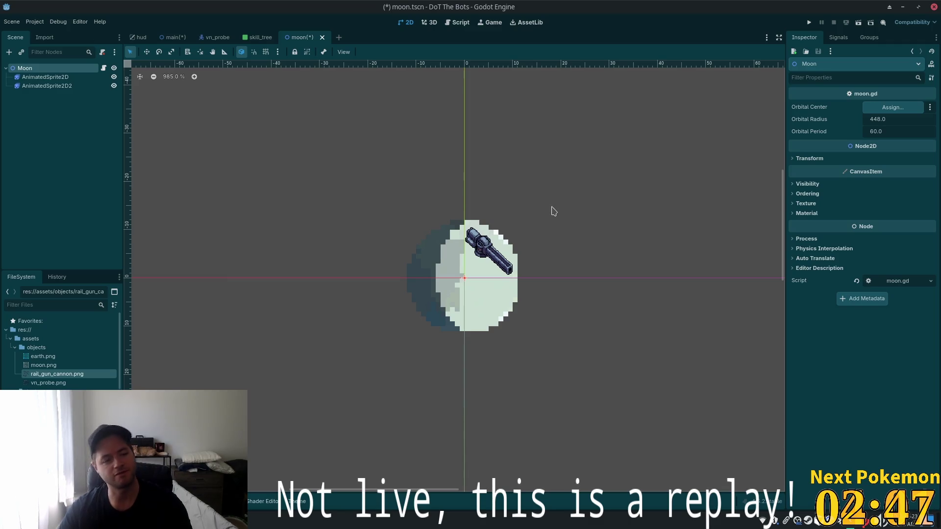
scroll(487, 250, up, 1)
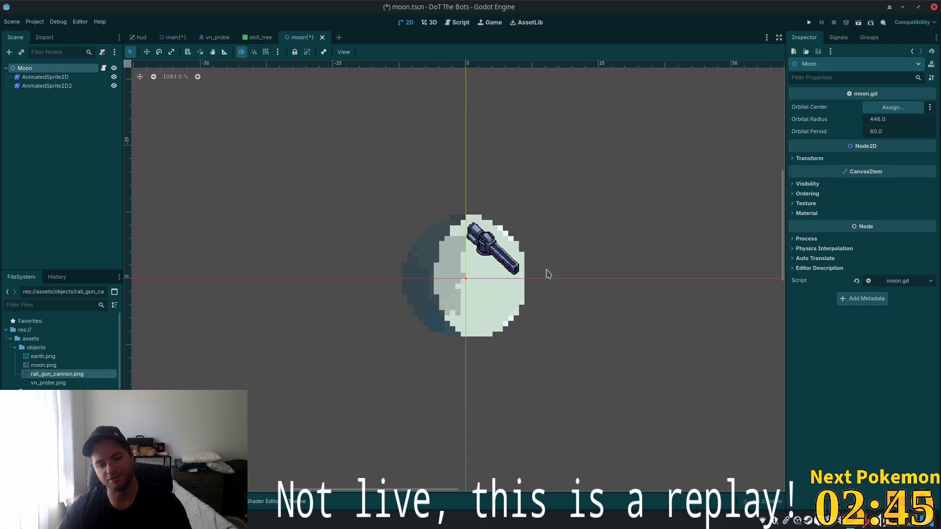
Revert AnimatedSprite2D2's Transform position to (0, 0).
click(47, 86)
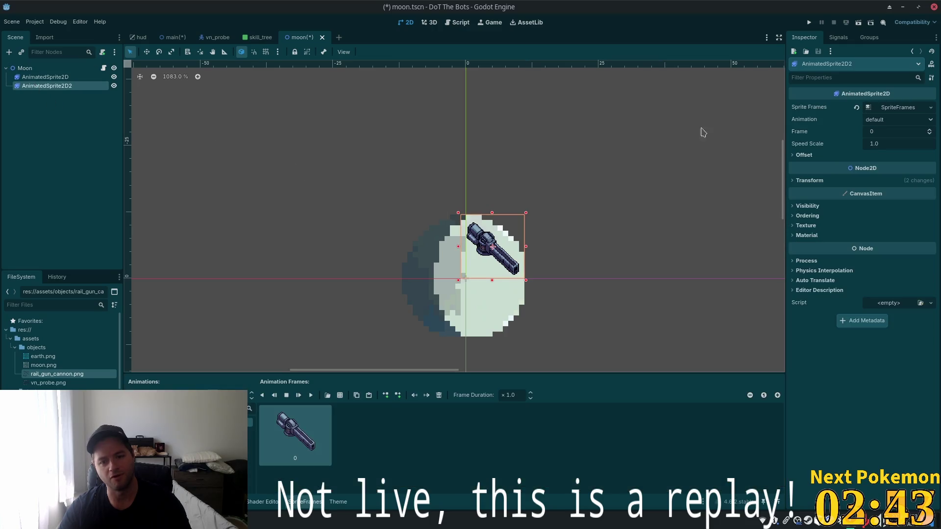
click(809, 181)
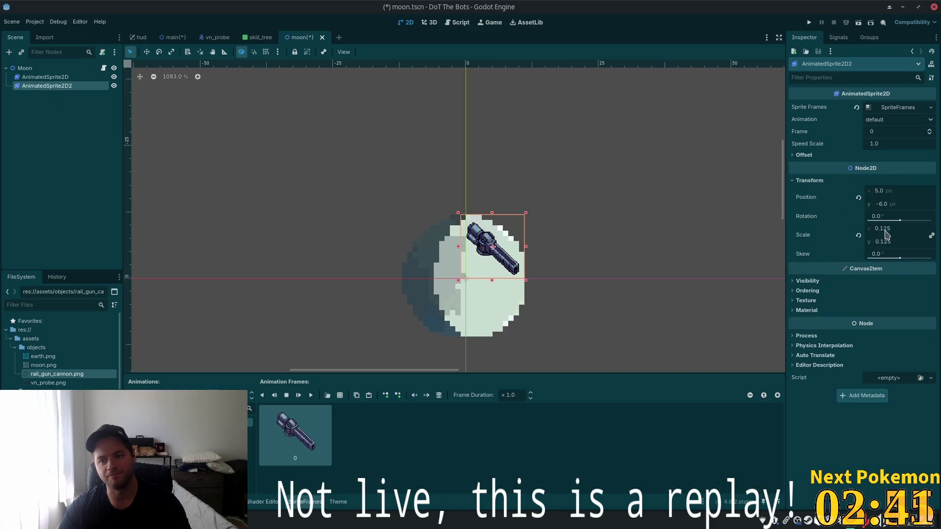
click(858, 197)
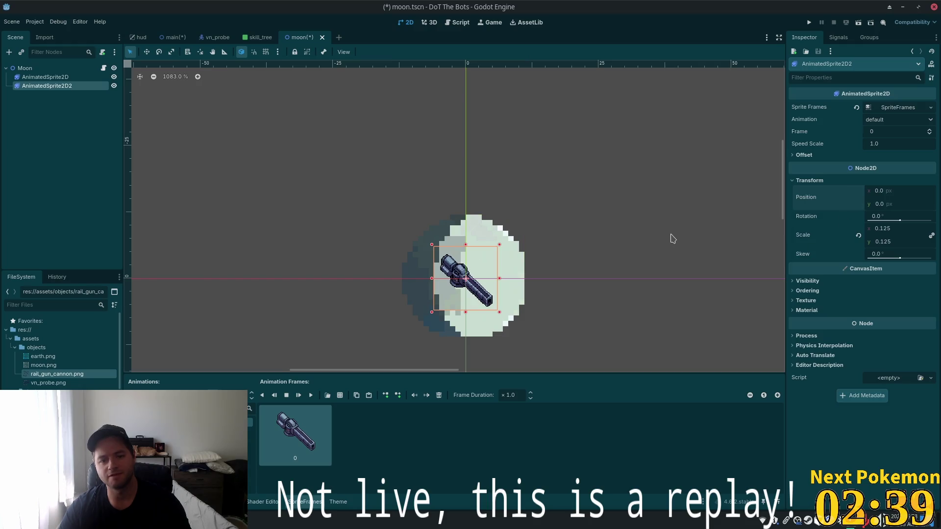
scroll(642, 207, down, 3)
scroll(642, 207, down, 9)
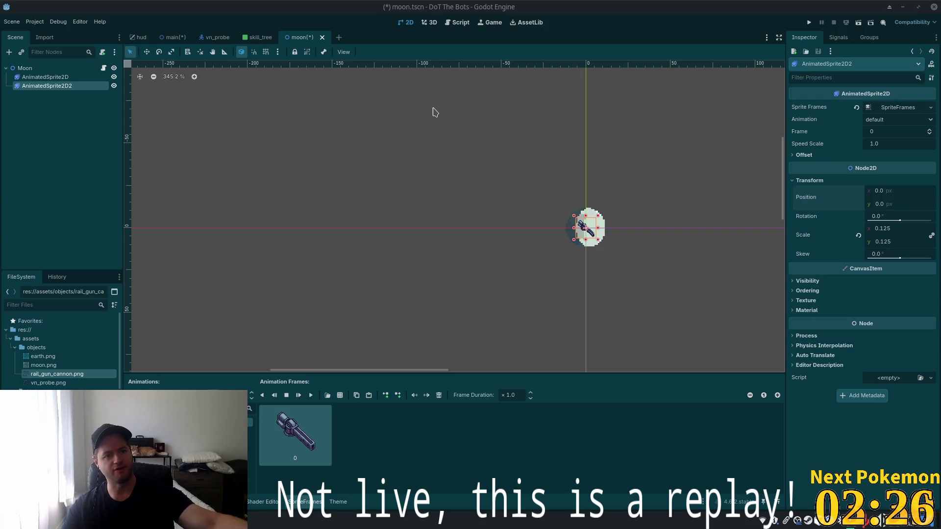
click(214, 38)
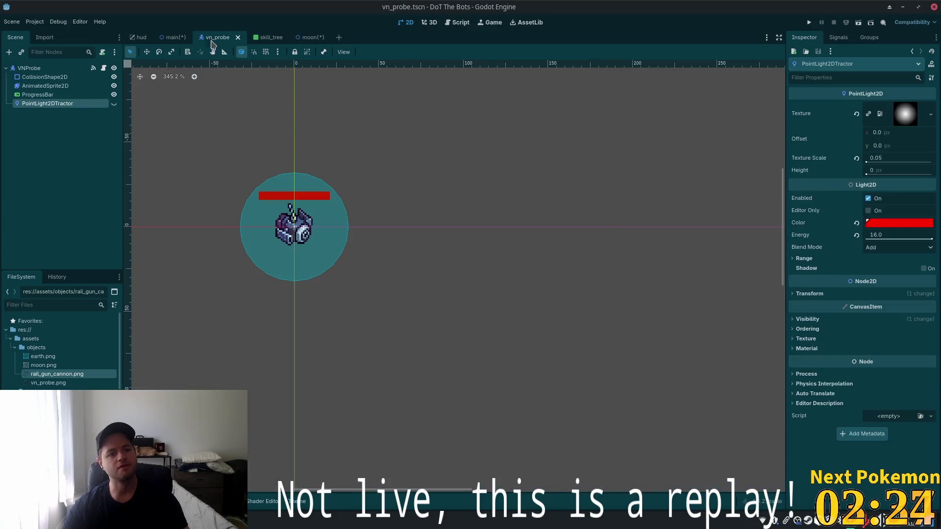
Inspect the VNProbe node and its AnimatedSprite2D animations, then return to the code editor.
click(73, 69)
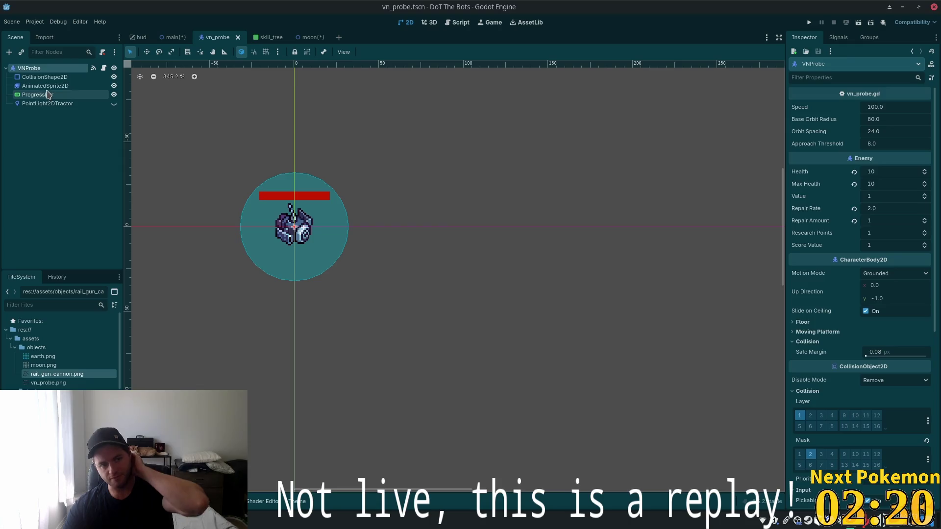
click(45, 85)
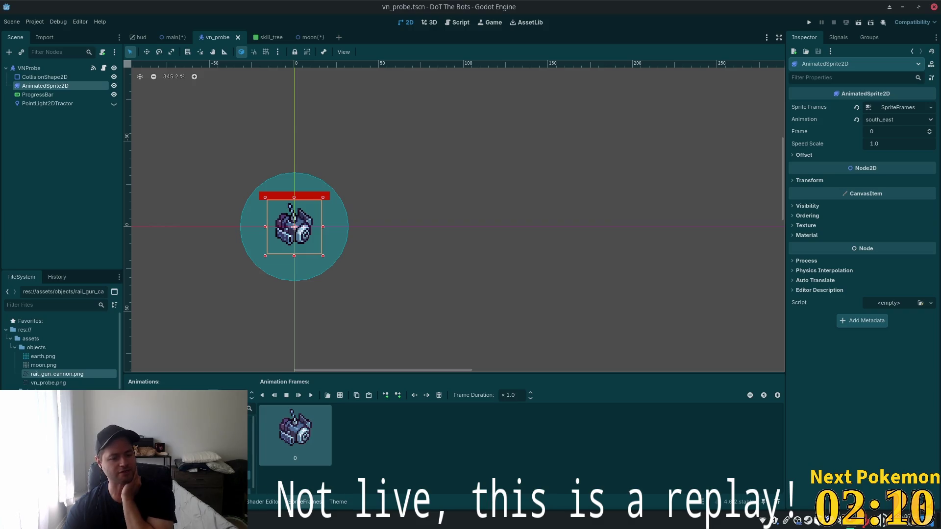
key(alt+Tab)
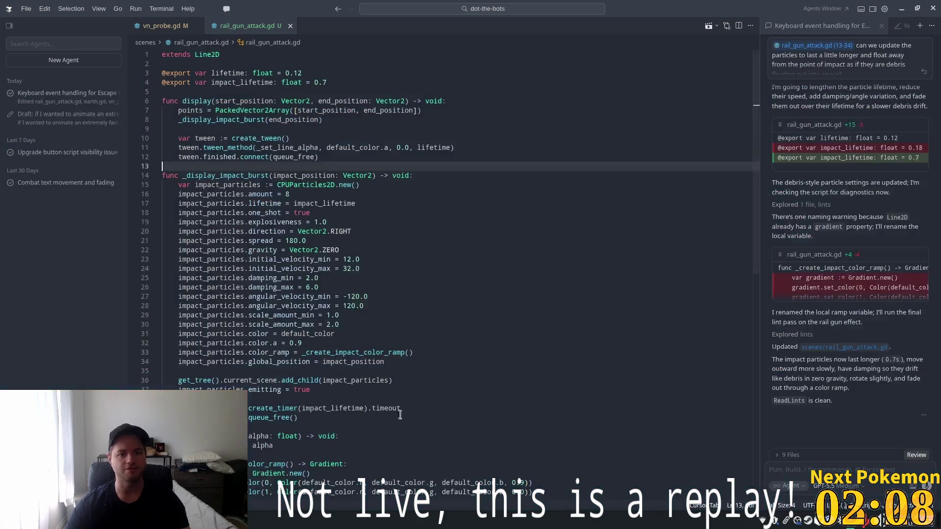
key(ctrl+p)
text(vn_probe.png)
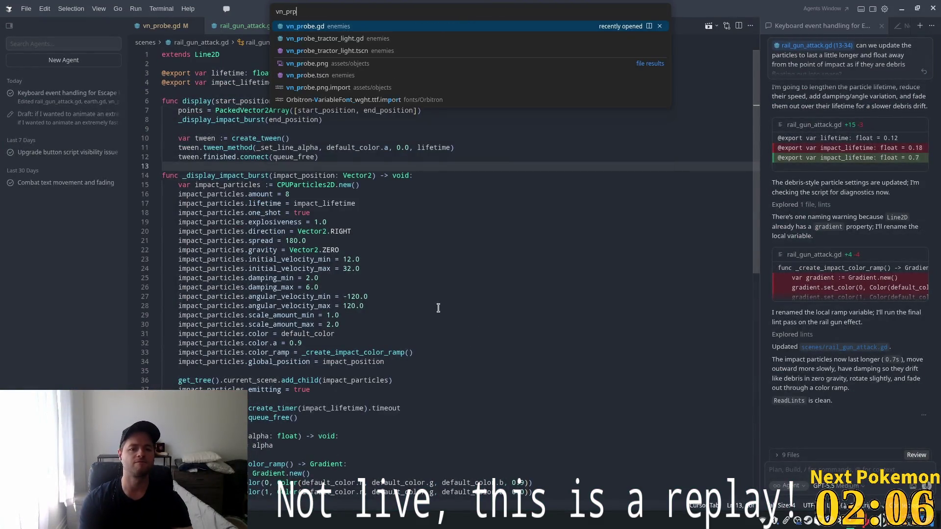
key(Return)
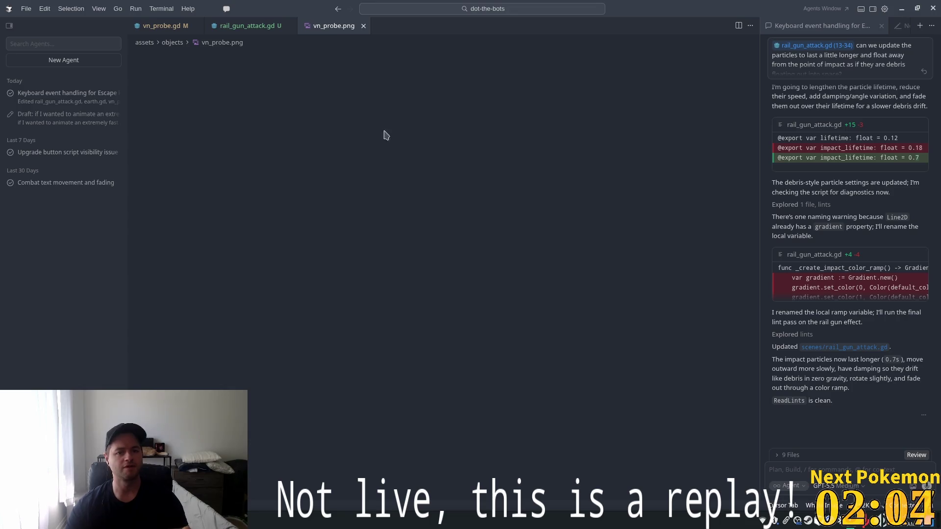
click(363, 26)
key(ctrl+p)
text(vn)
key(Return)
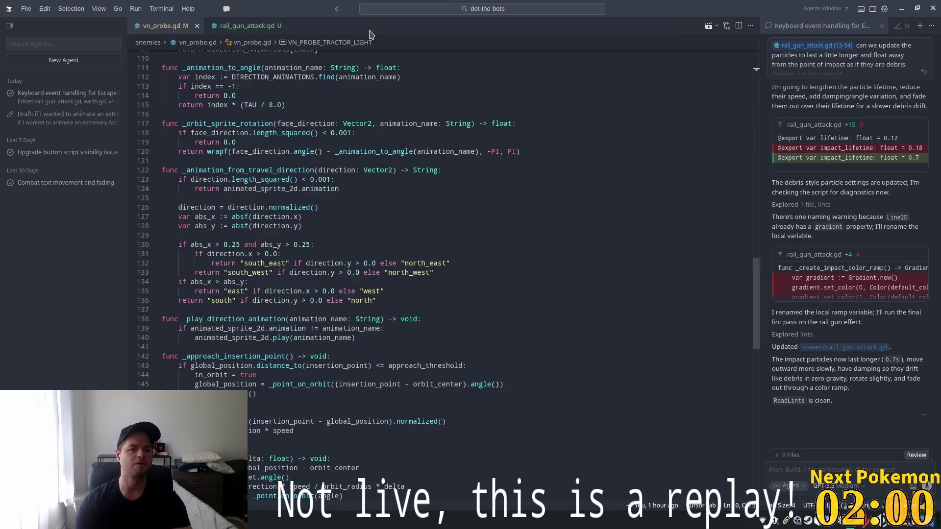
scroll(686, 221, up, 20)
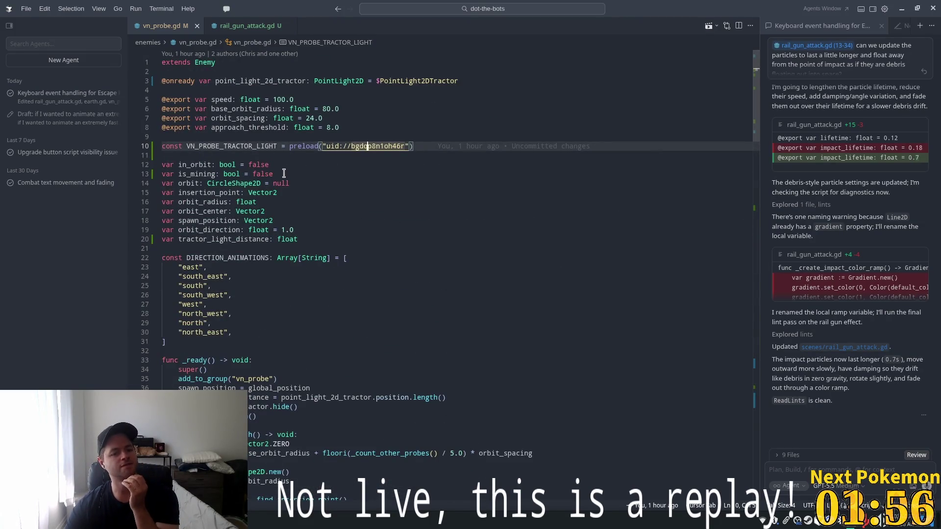
scroll(318, 208, down, 1)
scroll(594, 210, down, 14)
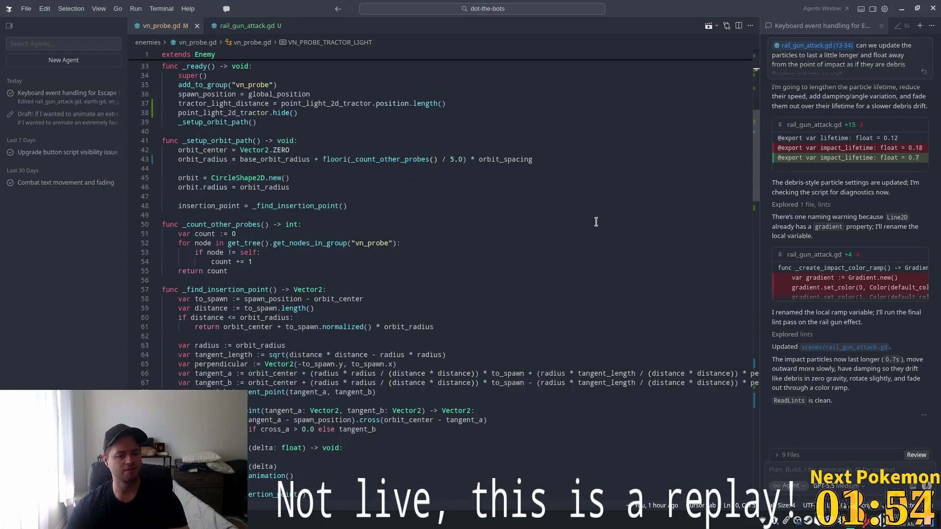
scroll(539, 225, down, 4)
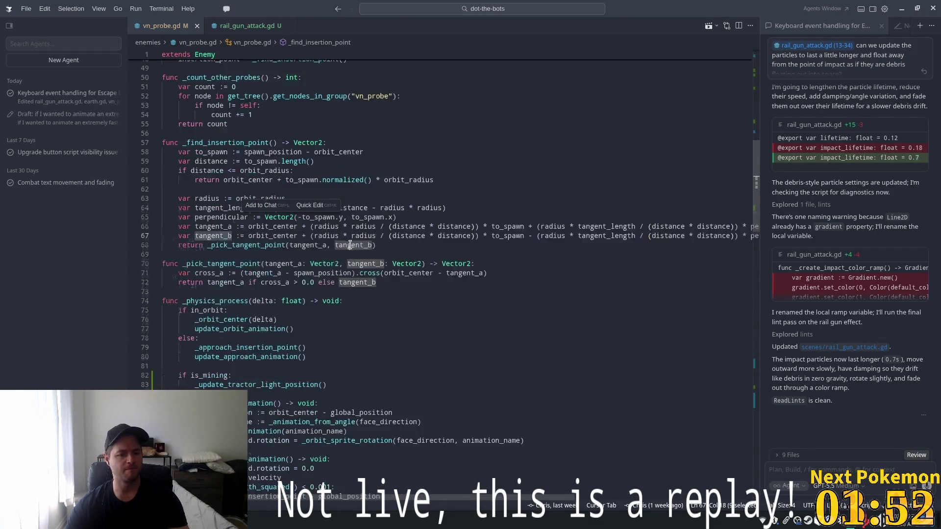
click(551, 232)
scroll(551, 232, down, 5)
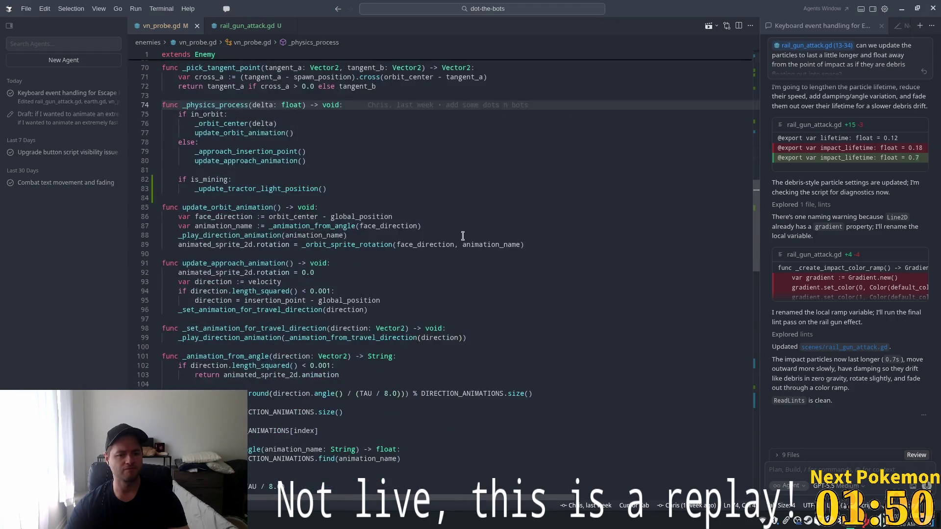
double_click(214, 245)
click(433, 244)
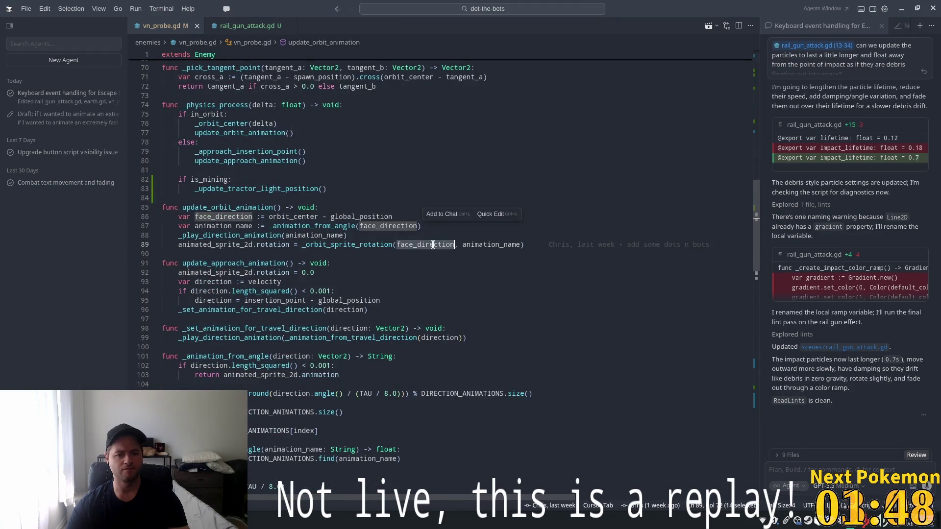
click(220, 227)
click(304, 226)
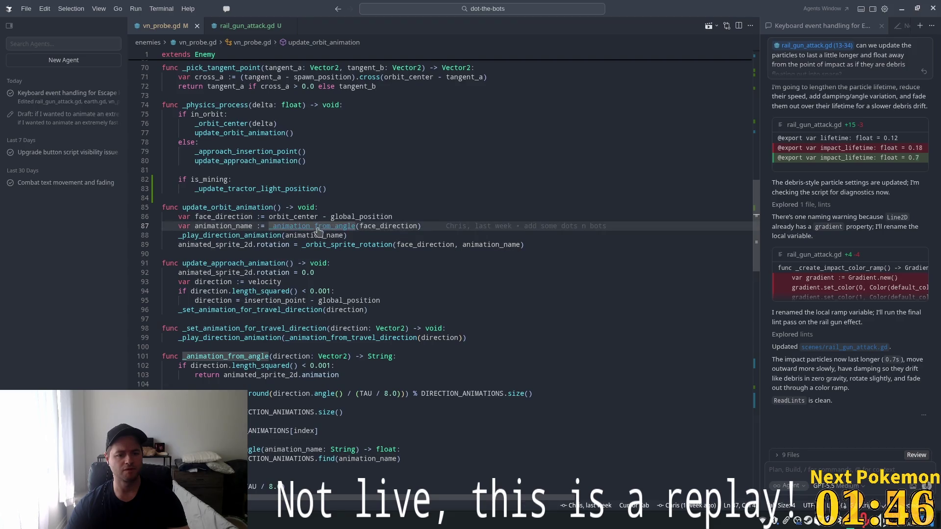
scroll(386, 280, down, 5)
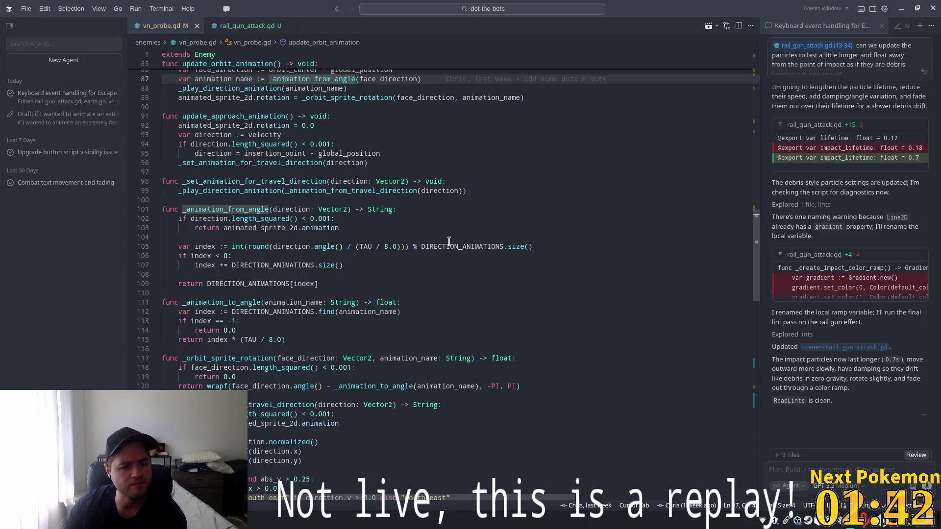
scroll(465, 232, down, 6)
scroll(449, 251, down, 11)
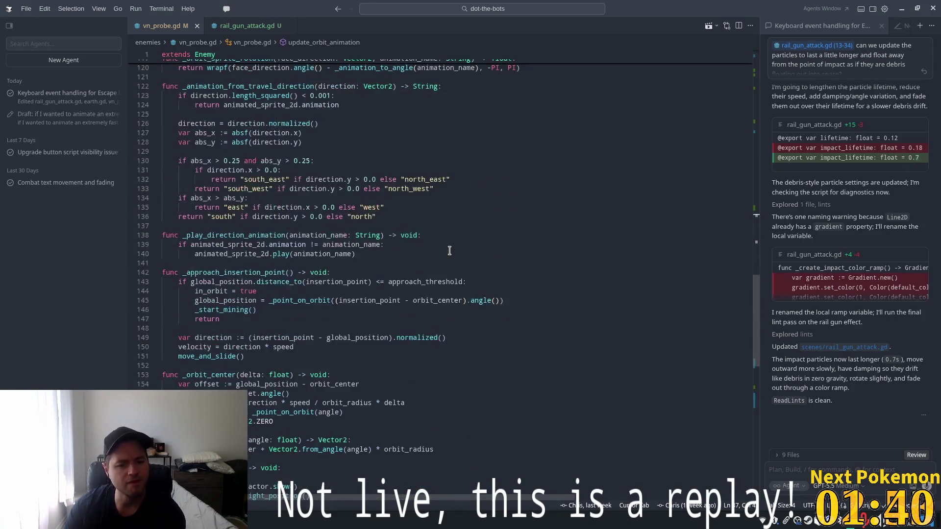
scroll(443, 270, down, 4)
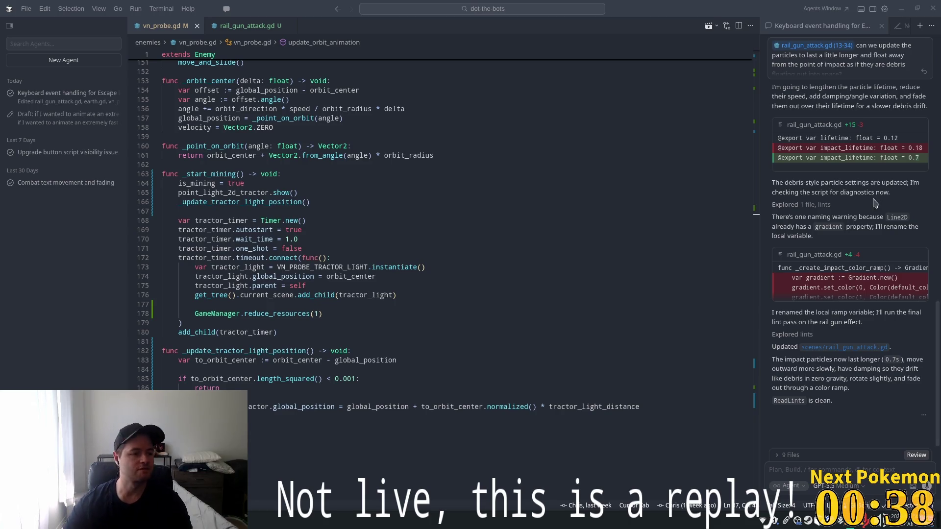
Place the cursor on empty line 167 in _start_mining, then return to the Godot editor.
click(730, 211)
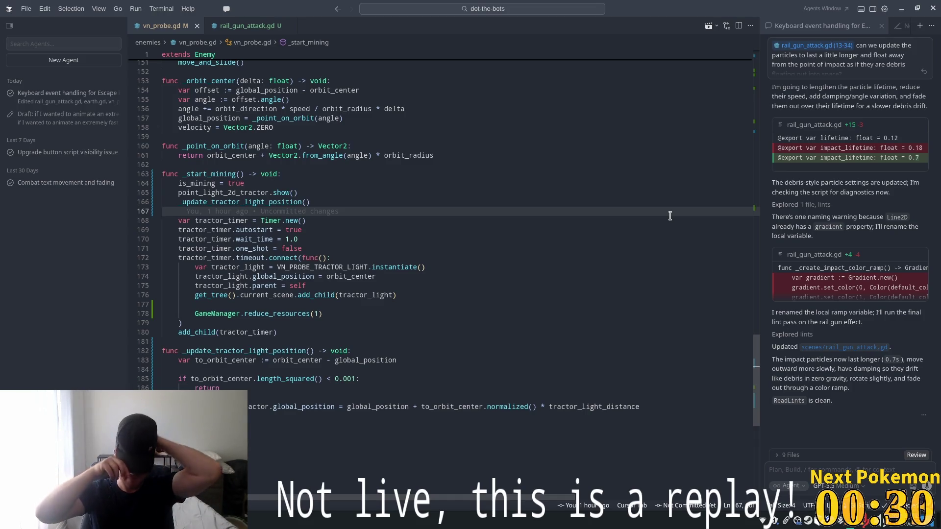
key(alt+Tab)
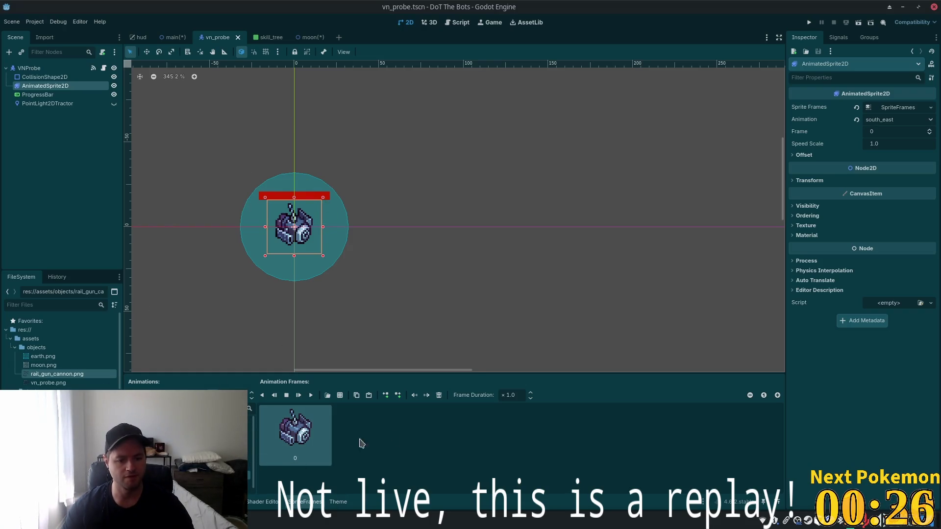
In the moon scene, rename node AnimatedSprite2D2 to AnimatedSprite2DRailGun.
click(305, 38)
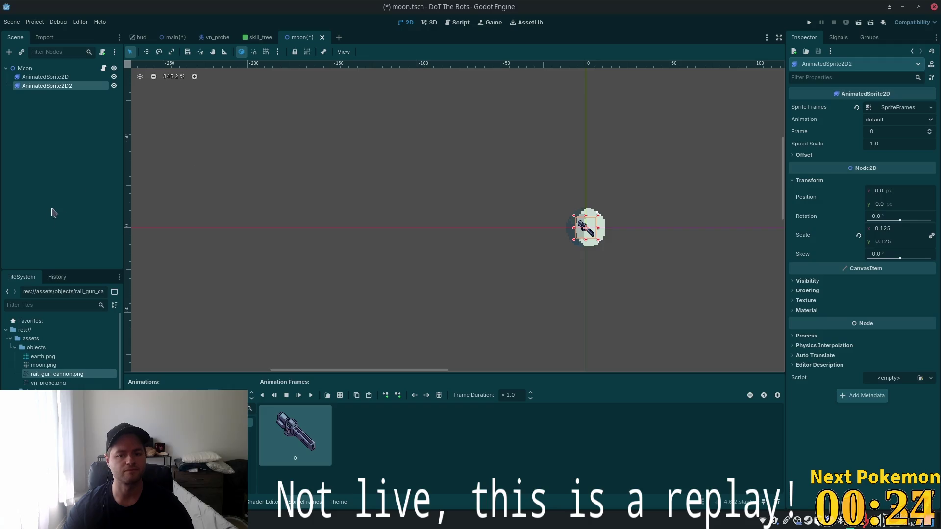
scroll(342, 196, up, 4)
scroll(542, 219, right, 5)
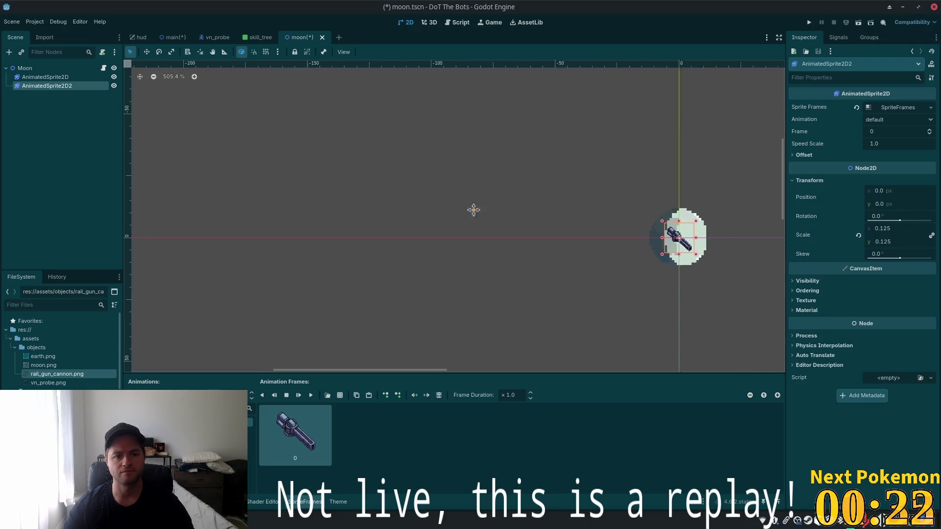
scroll(404, 195, up, 2)
scroll(640, 235, up, 4)
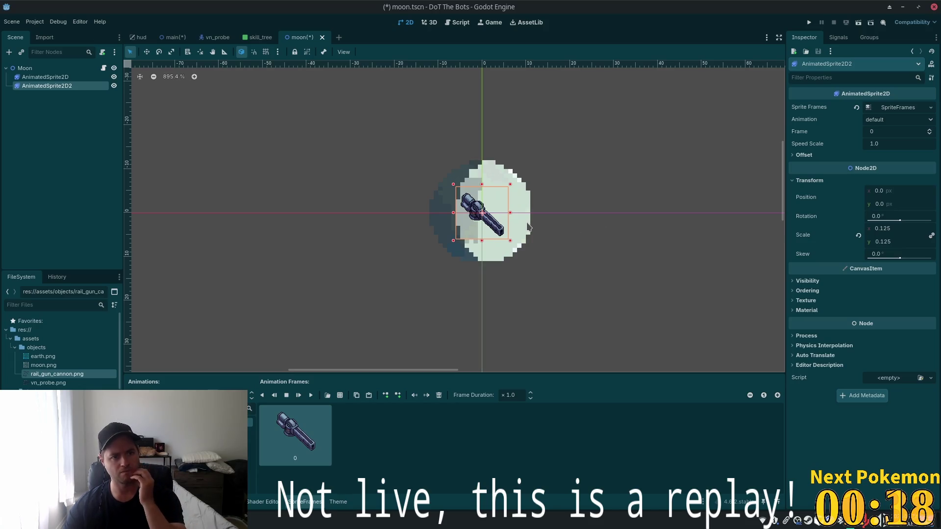
double_click(68, 88)
key(BackSpace)
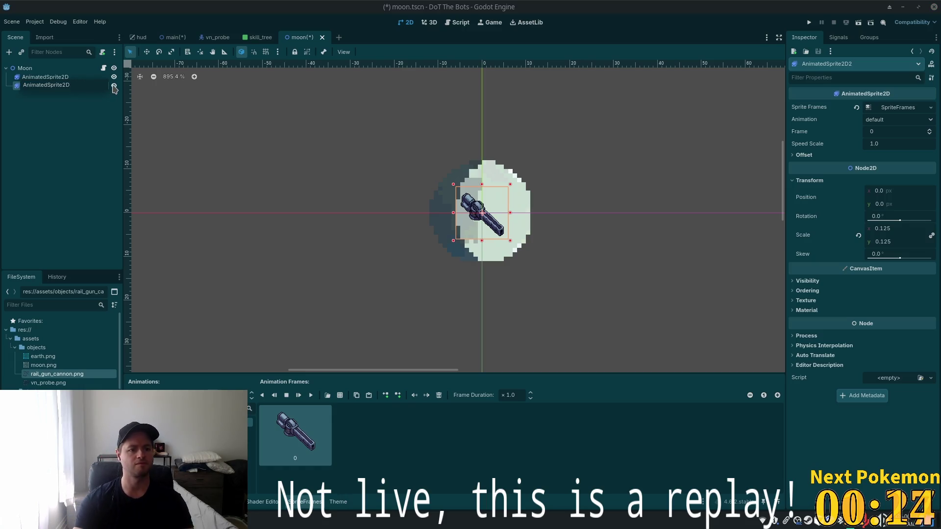
text(Rail_gun)
key(BackSpace)
key(BackSpace)
key(BackSpace)
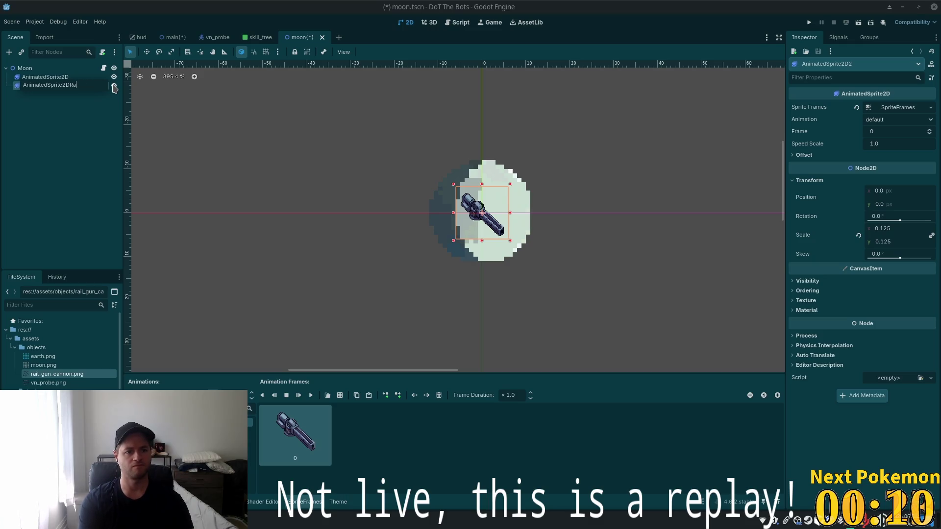
text(ilGun)
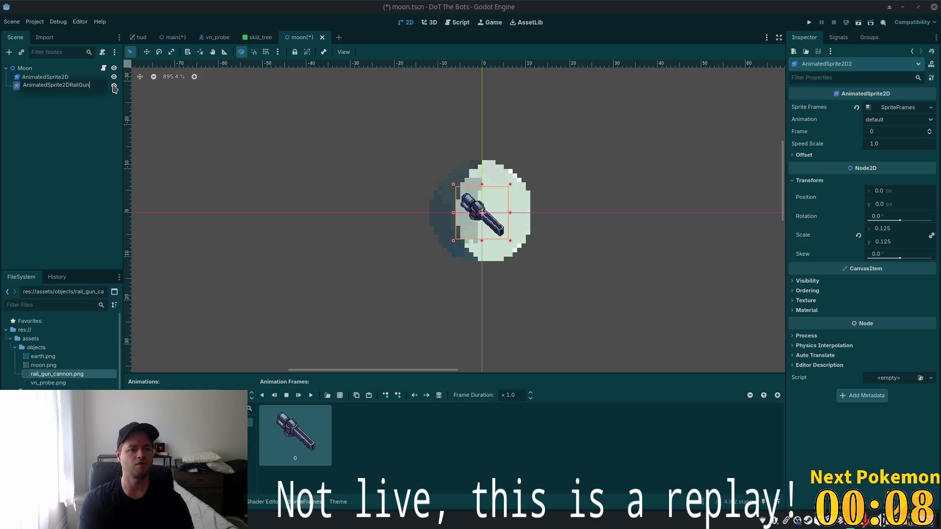
key(Return)
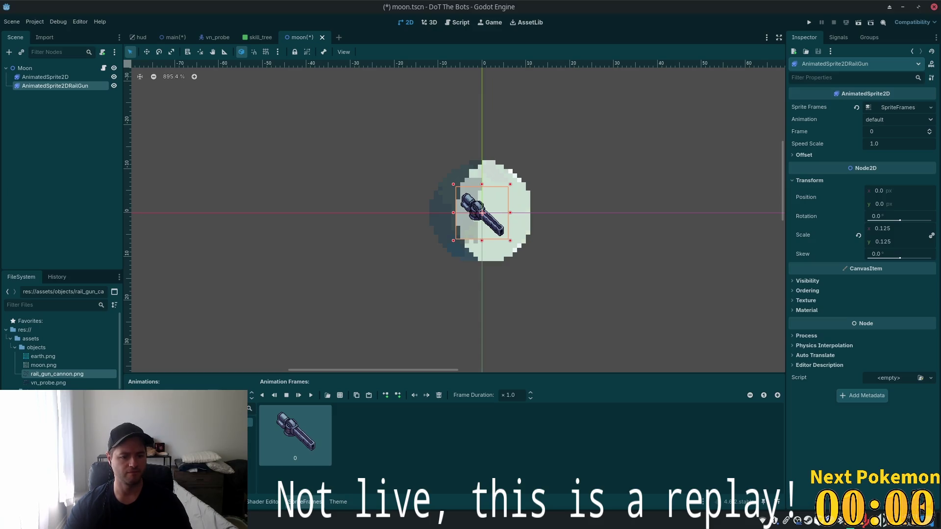
Add the upright middle cannon frame from rail_gun_cannon.png to north, and create a north_east animation.
click(186, 432)
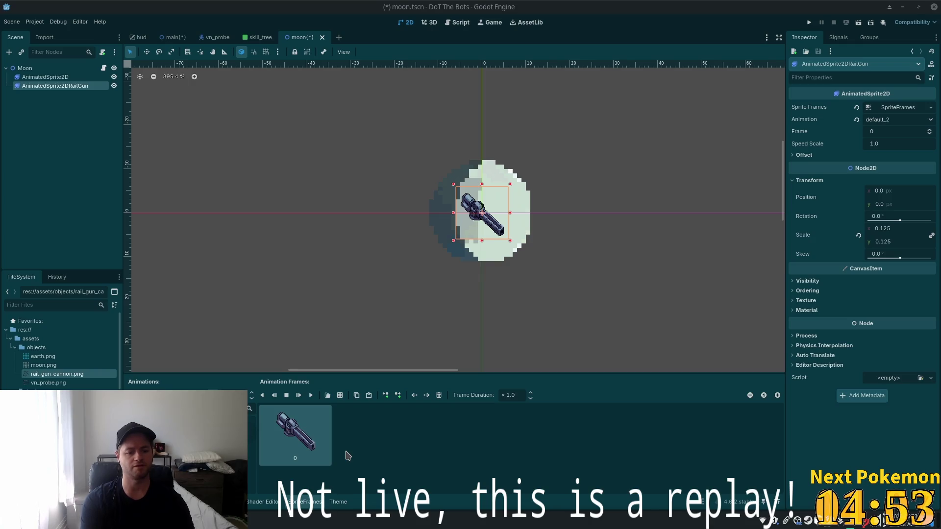
key(Down)
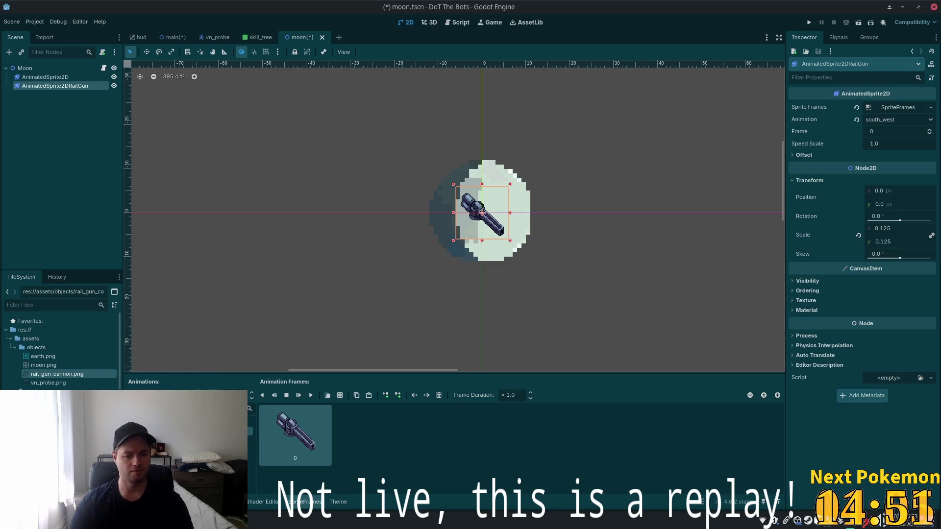
key(Up)
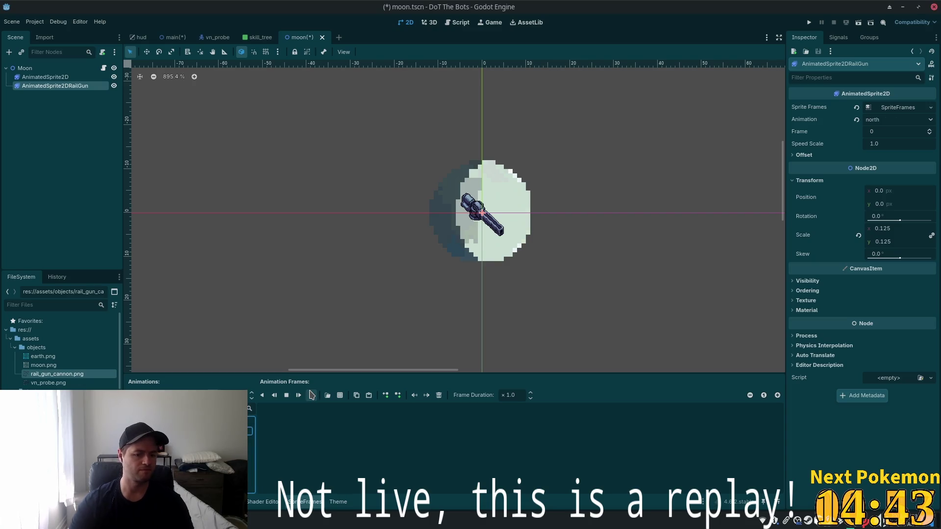
click(340, 395)
key(Return)
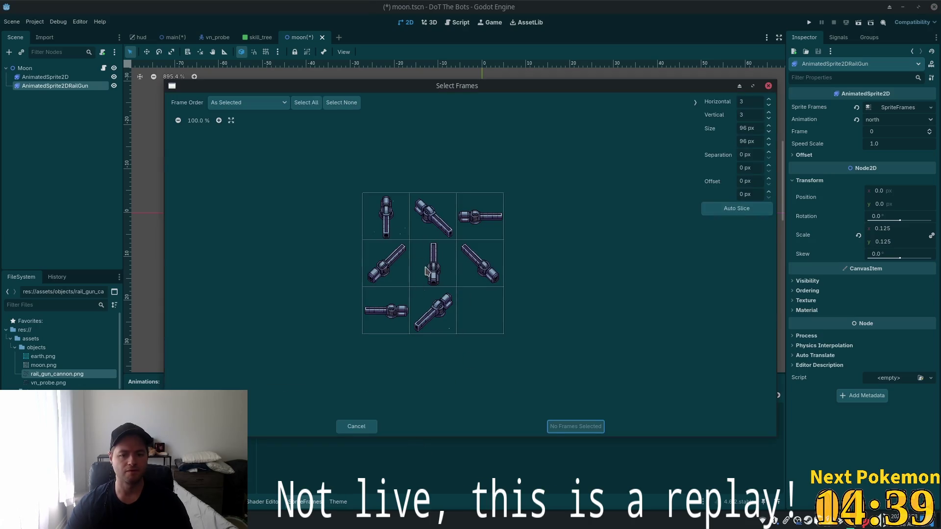
click(426, 266)
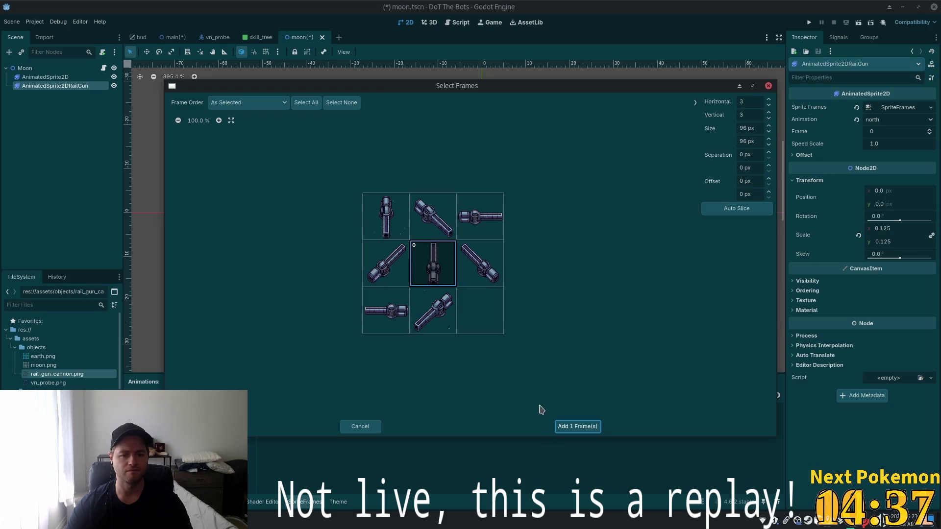
click(574, 426)
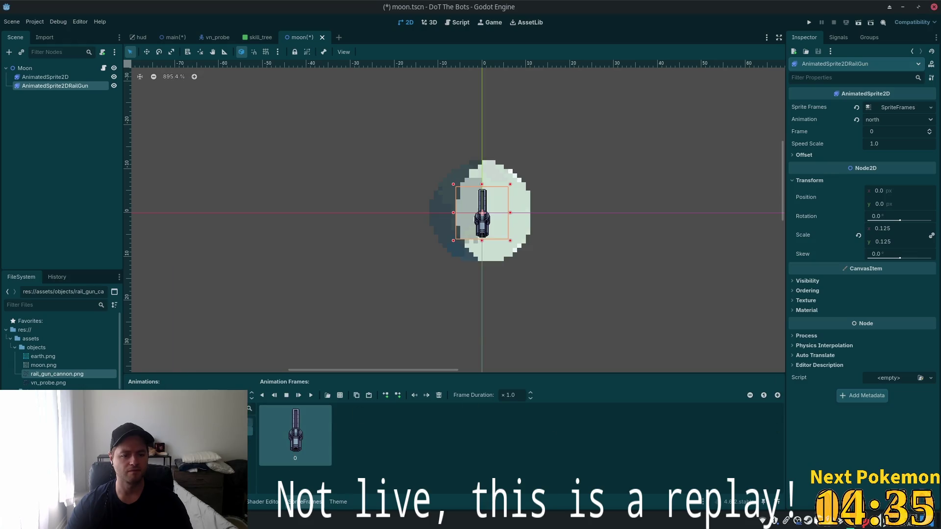
click(191, 422)
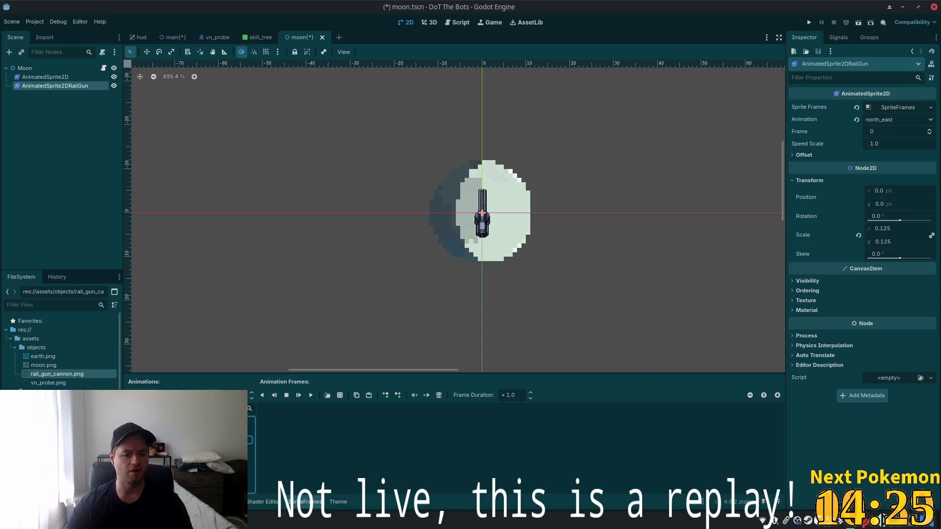
Add the up-right diagonal cannon frame from rail_gun_cannon.png to the north_east animation.
click(186, 431)
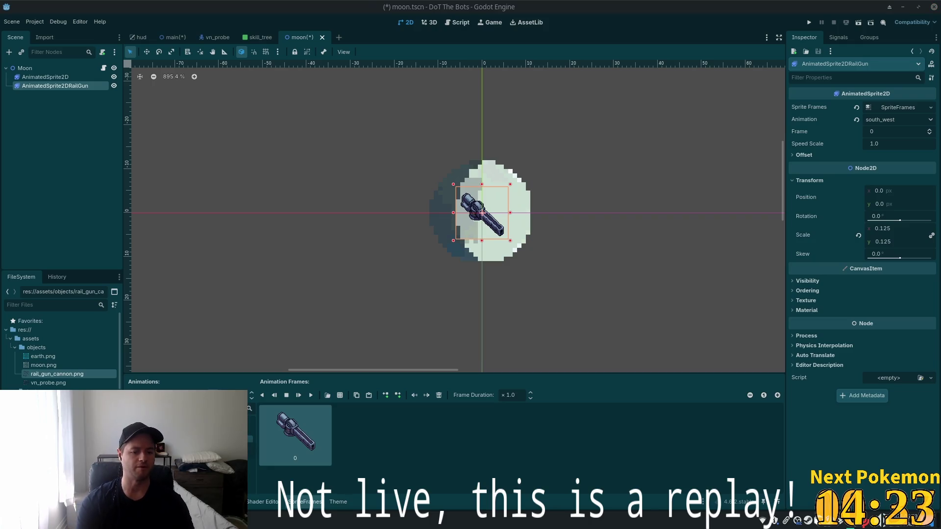
click(215, 422)
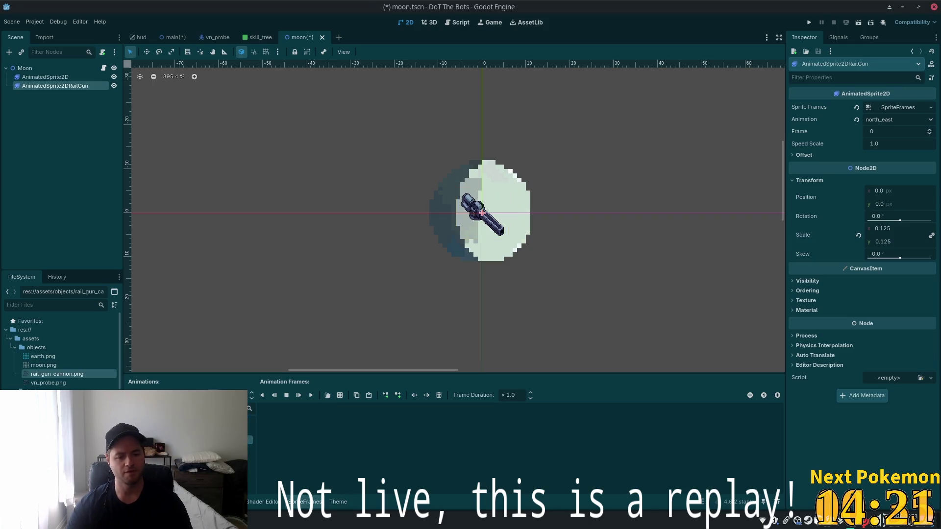
click(340, 395)
key(Return)
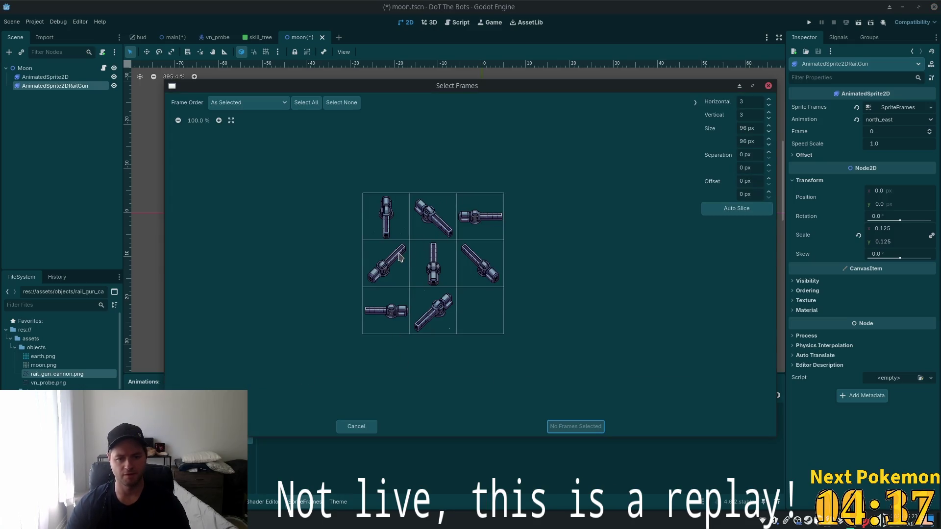
click(400, 264)
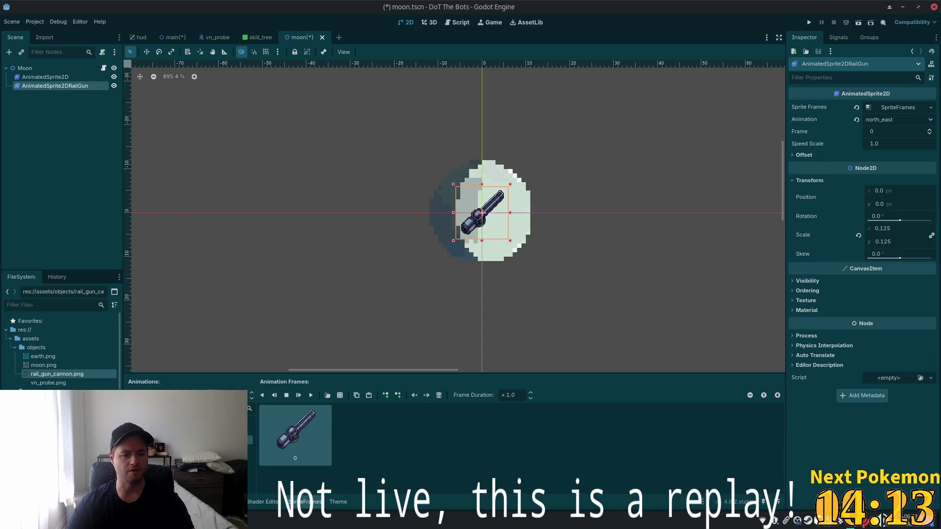
Create an east animation with the horizontal cannon frame, then add a south animation.
click(134, 395)
text(east)
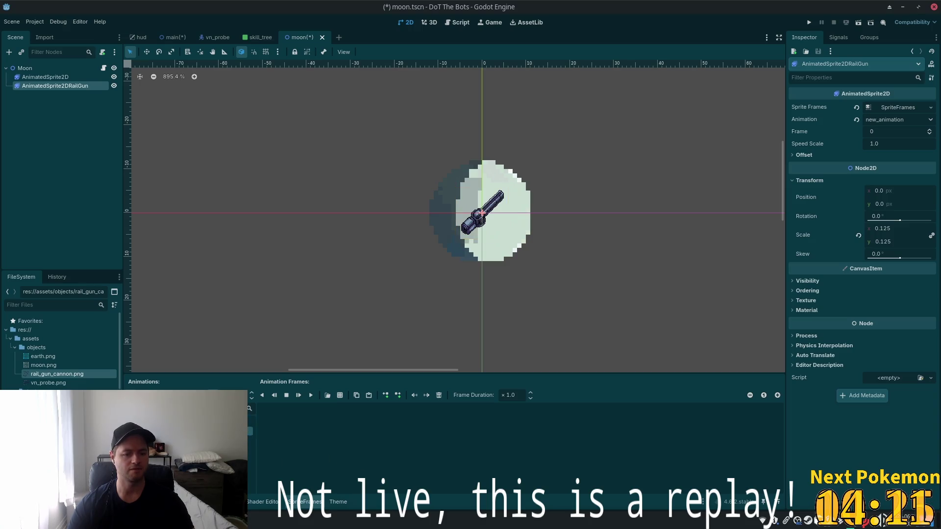
key(Return)
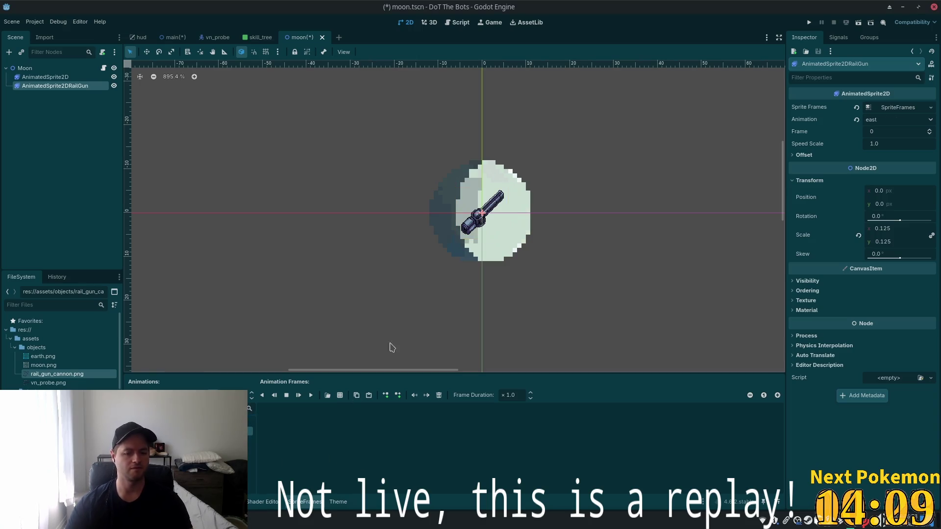
click(339, 395)
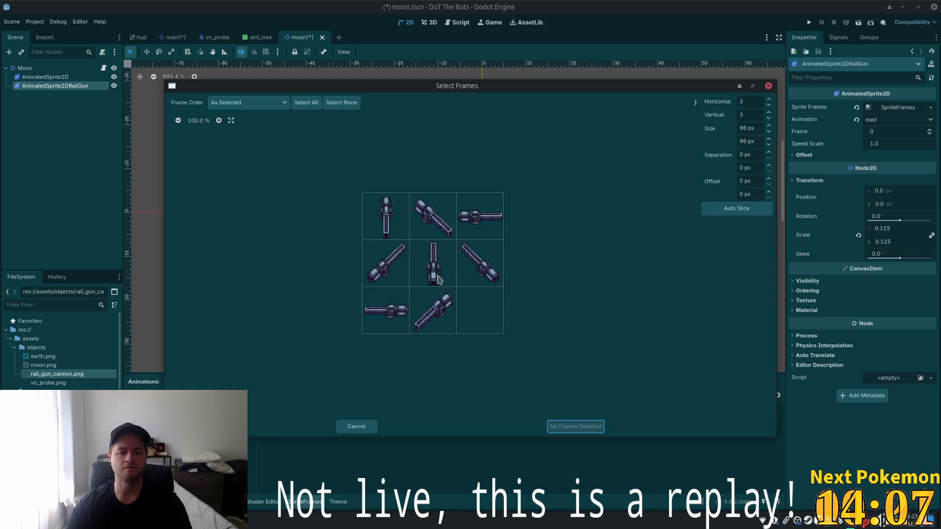
click(484, 227)
click(577, 426)
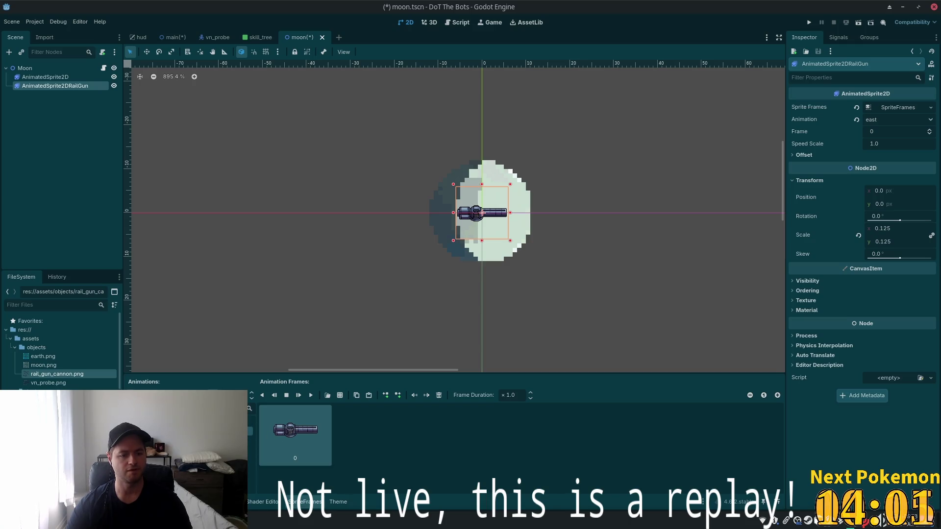
click(132, 395)
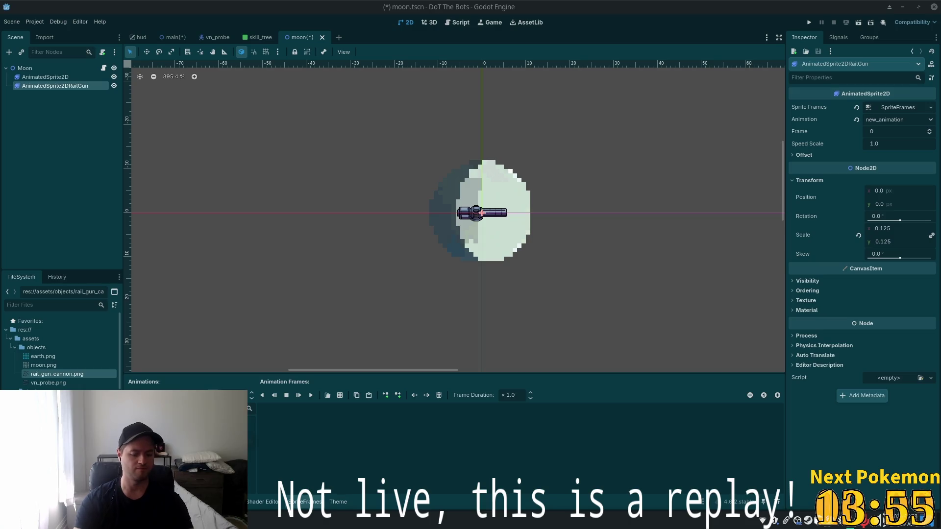
click(191, 421)
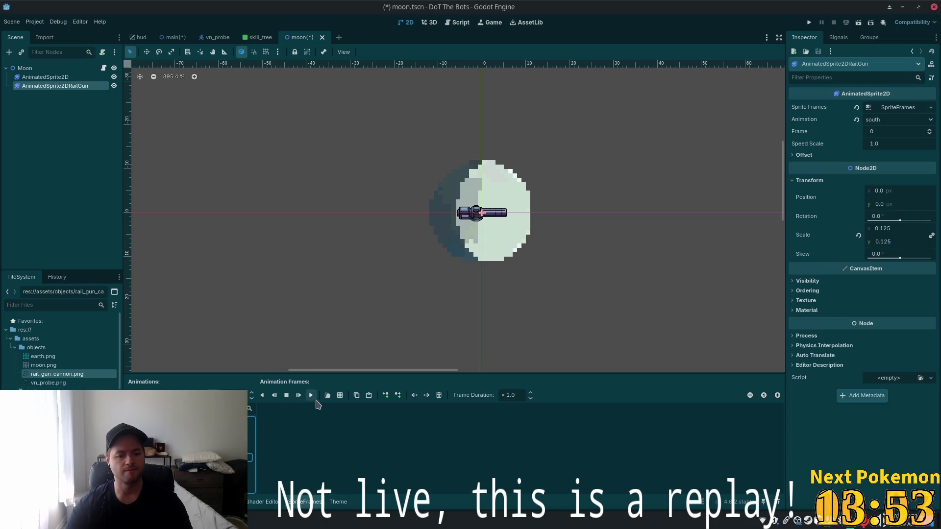
Add the top-left cannon frame from the sprite sheet to the south animation.
click(340, 396)
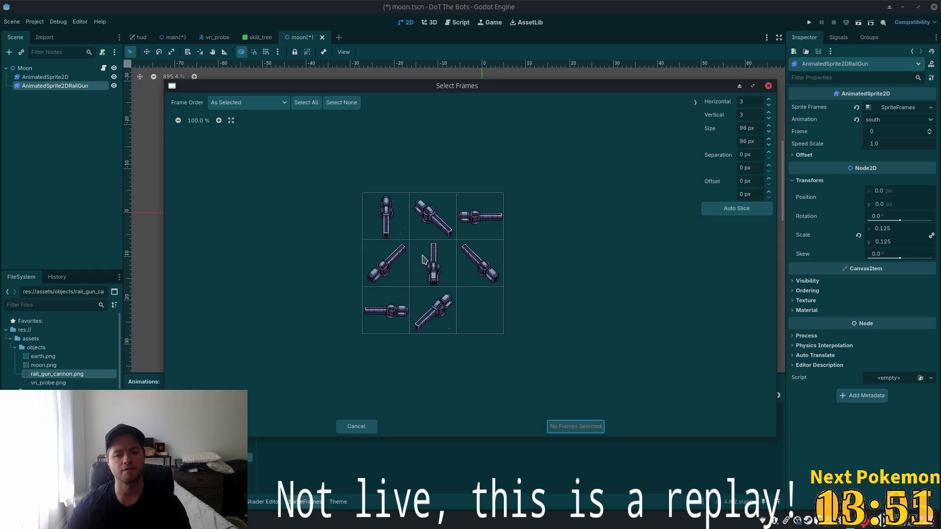
click(385, 218)
key(Return)
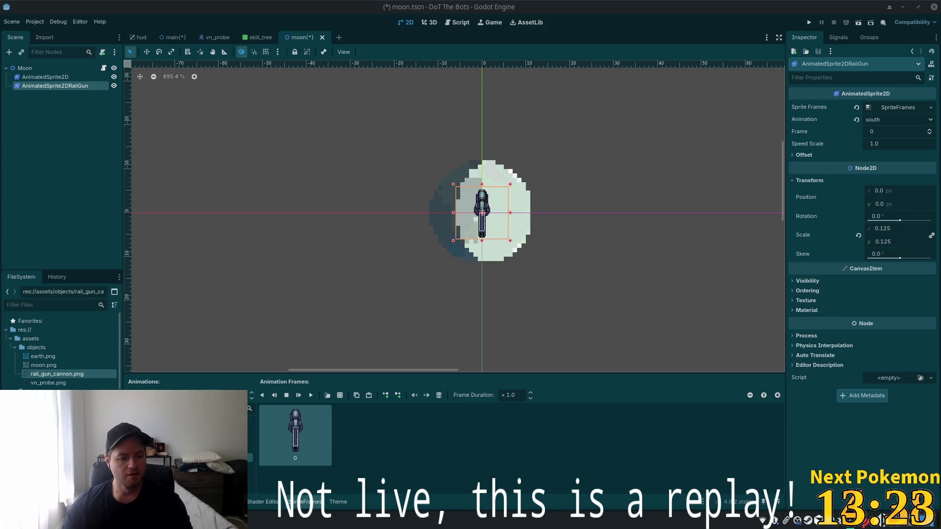
Create a new empty animation named south_west.
click(133, 395)
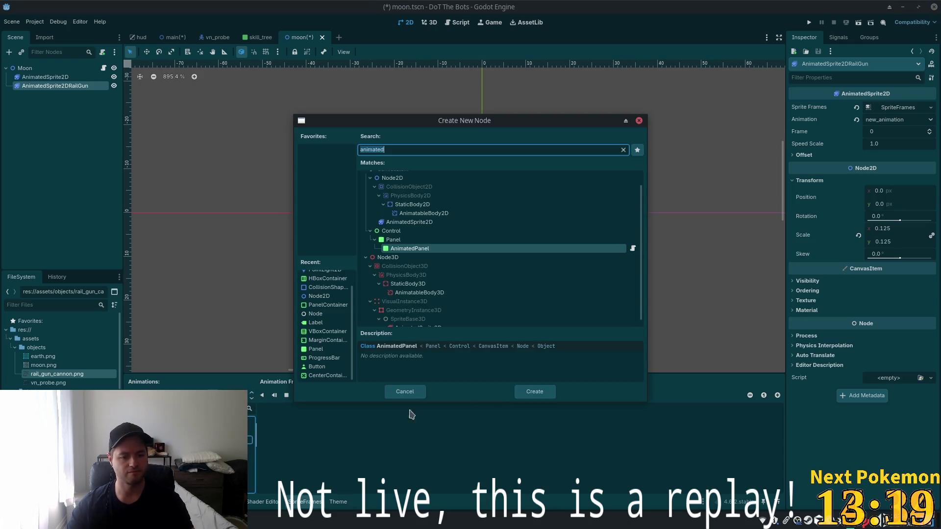
click(405, 392)
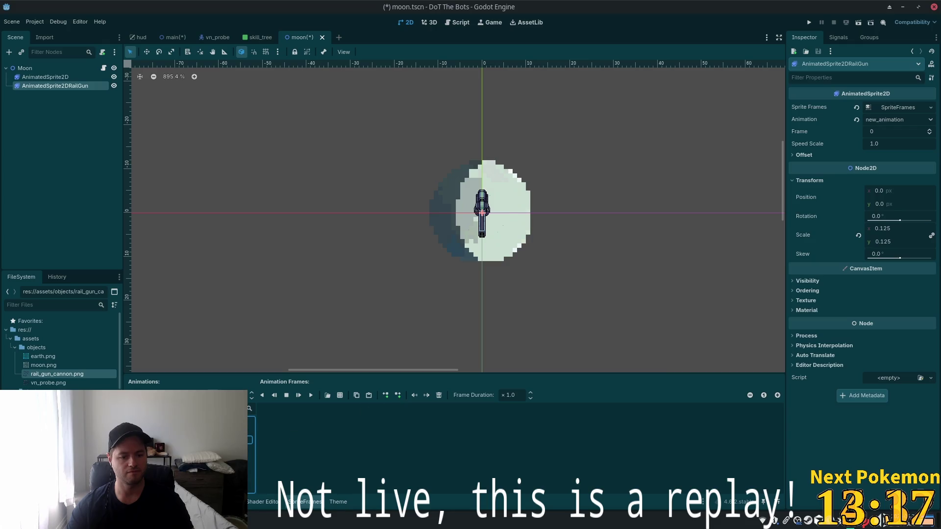
click(186, 429)
click(186, 418)
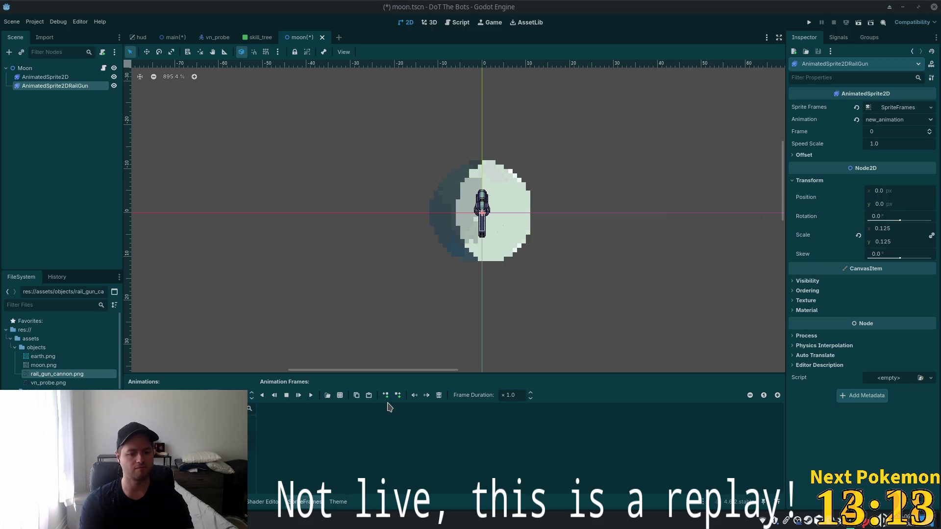
key(Return)
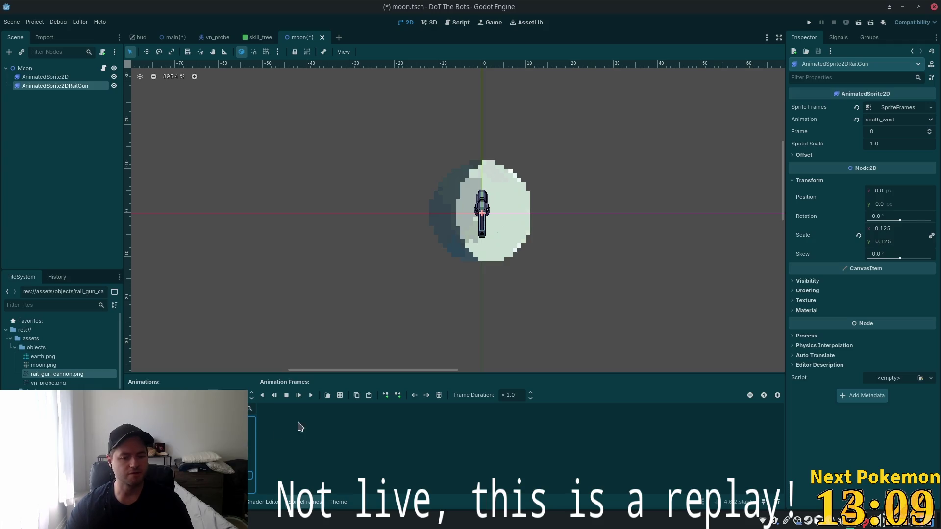
Add the bottom-middle cannon frame to the south_west animation.
click(339, 395)
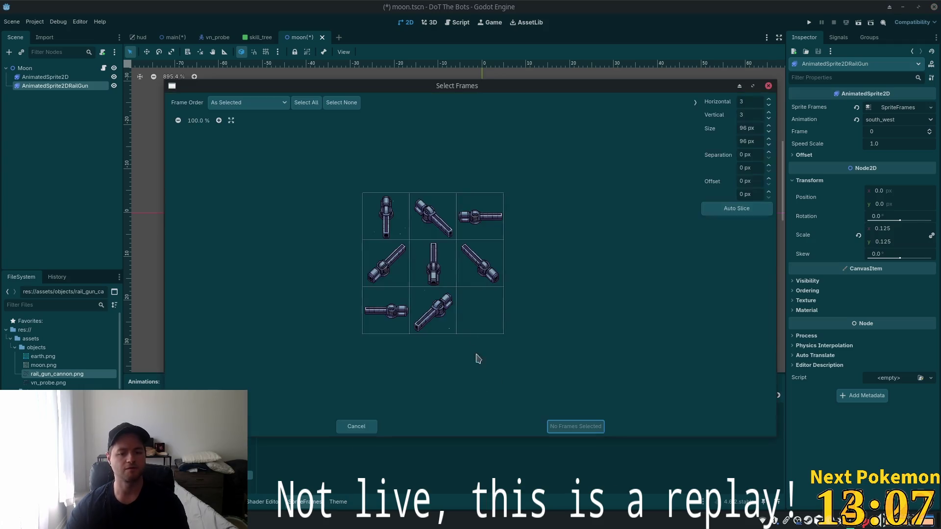
click(440, 312)
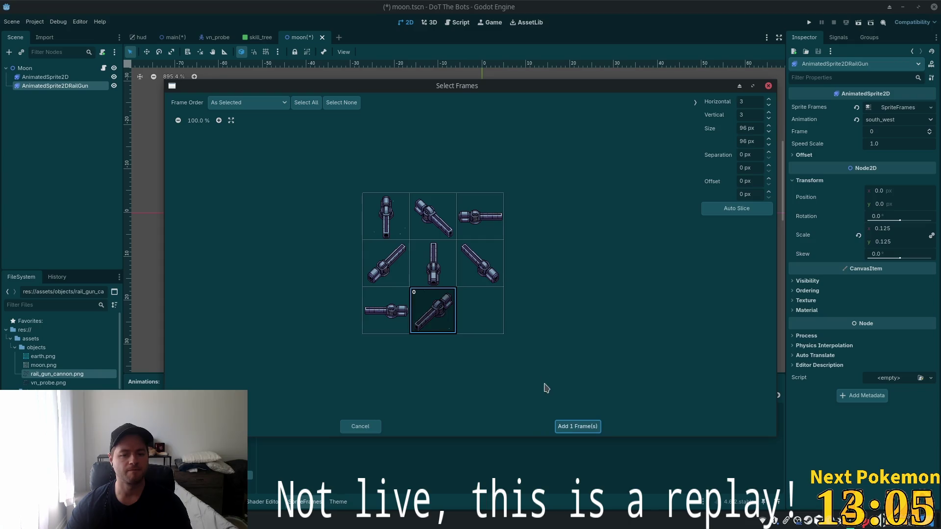
click(568, 426)
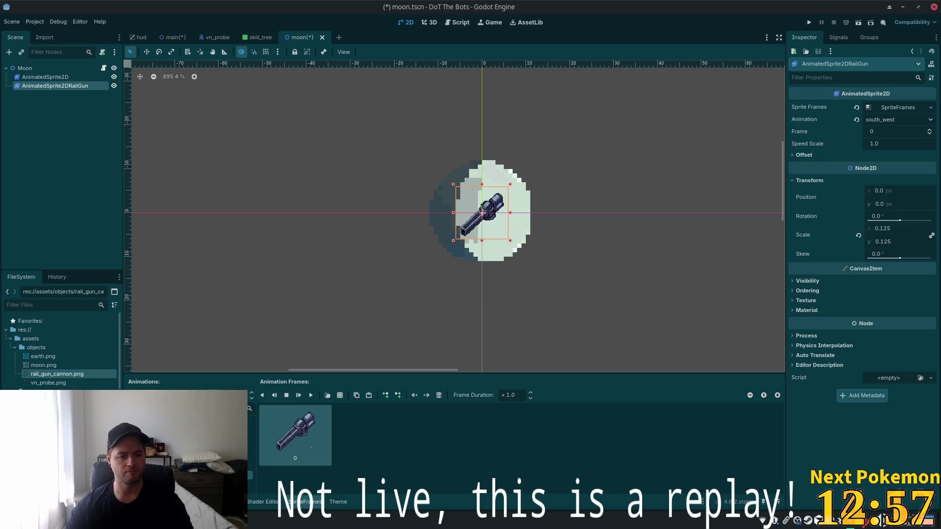
Create a west animation with the bottom-left cannon frame, then add an empty north_west animation.
click(134, 395)
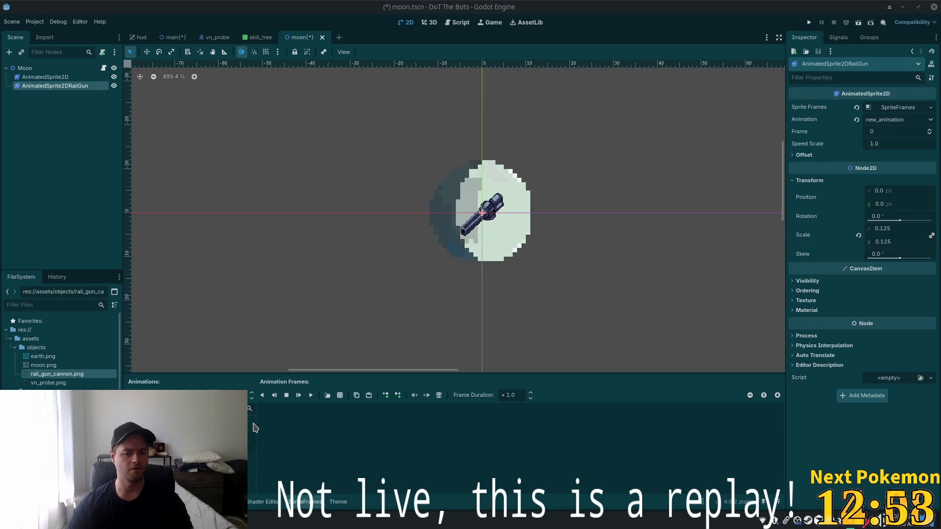
key(Return)
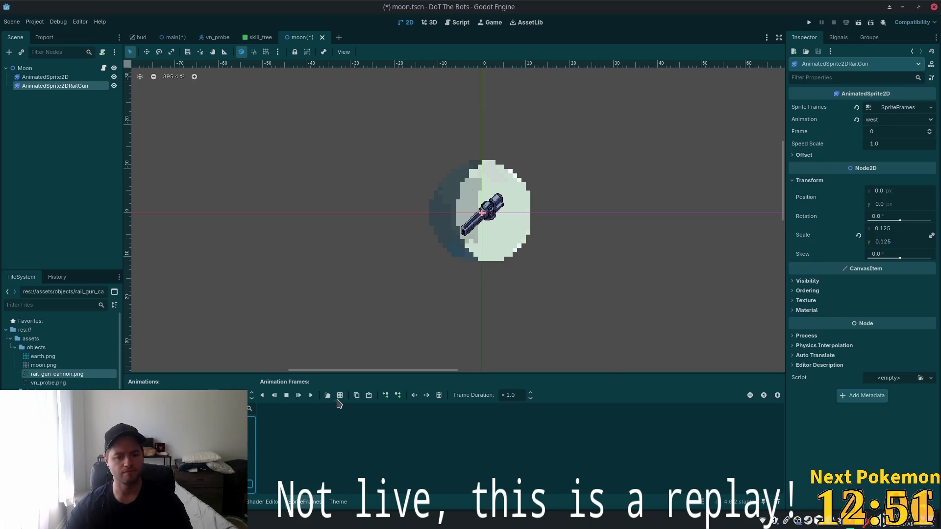
click(327, 395)
key(Return)
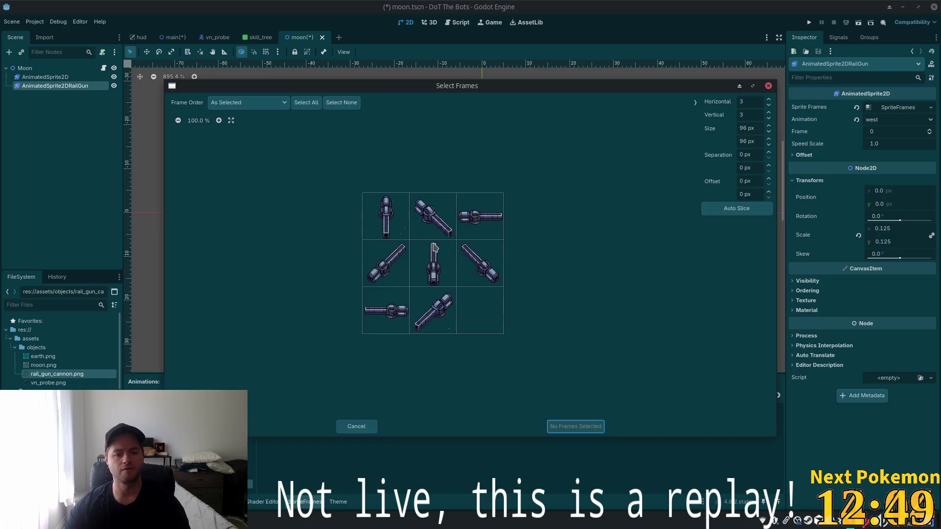
click(392, 313)
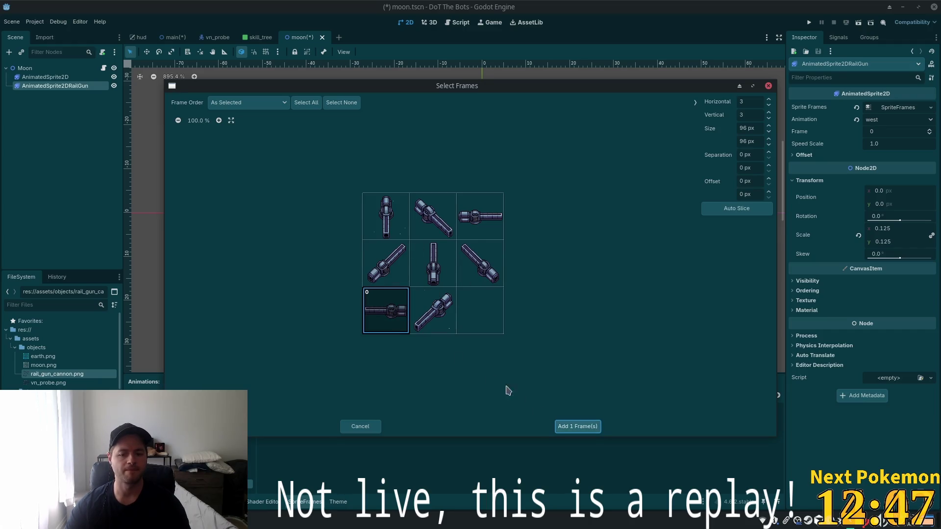
click(575, 426)
click(133, 395)
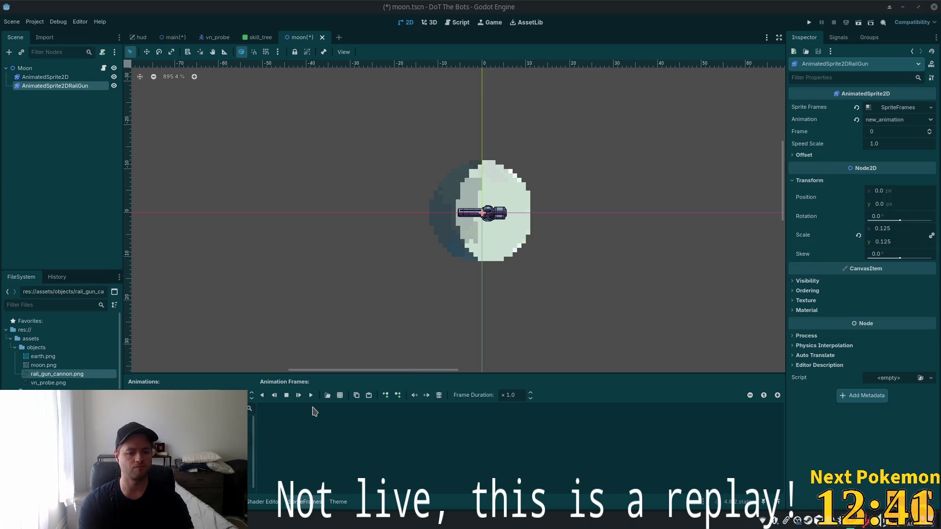
key(Return)
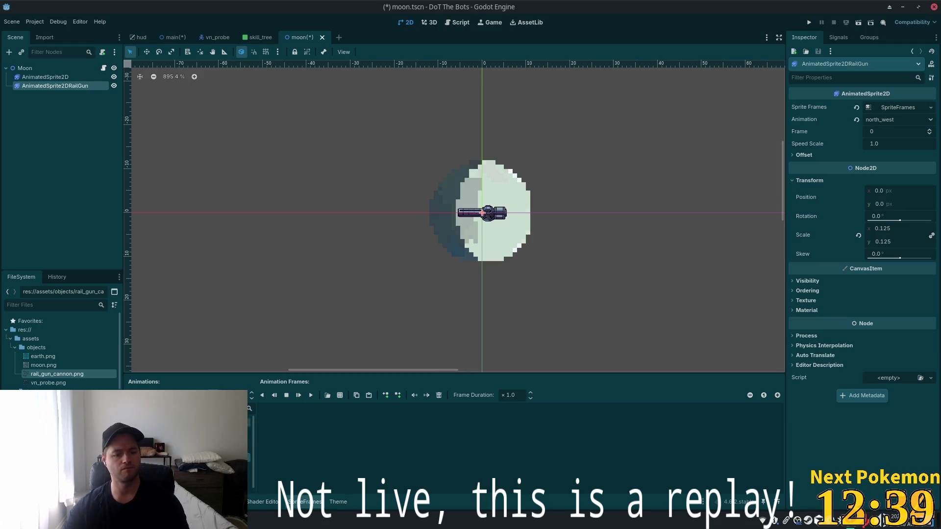
Add the north-west cannon frame from rail_gun_cannon.png to the north_west animation.
click(340, 396)
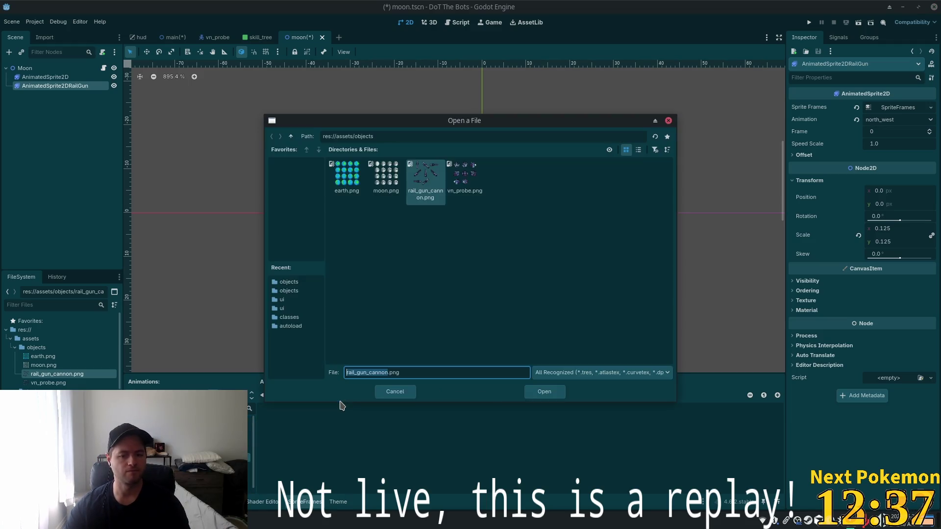
key(Return)
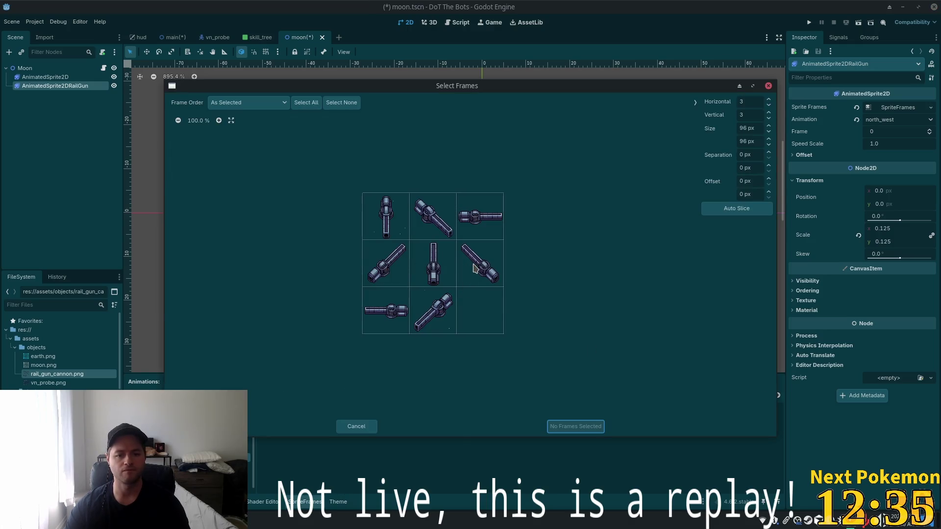
click(478, 269)
click(576, 429)
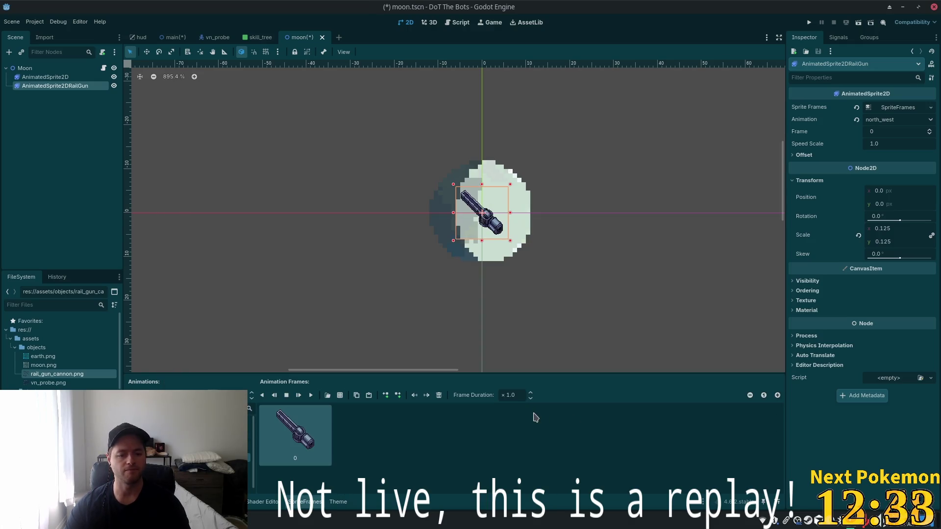
Check the east, north_east and north_west cannon frames, then save the moon scene.
click(171, 421)
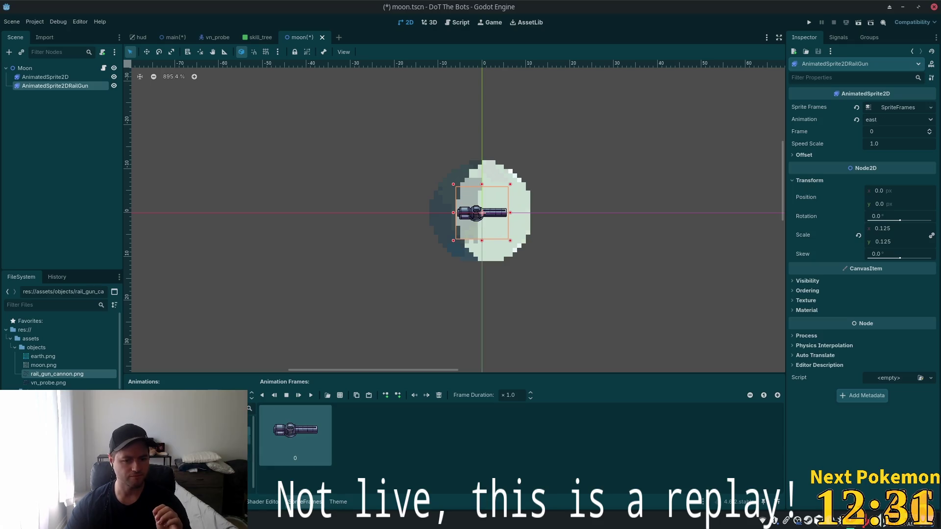
key(Down)
key(Down)
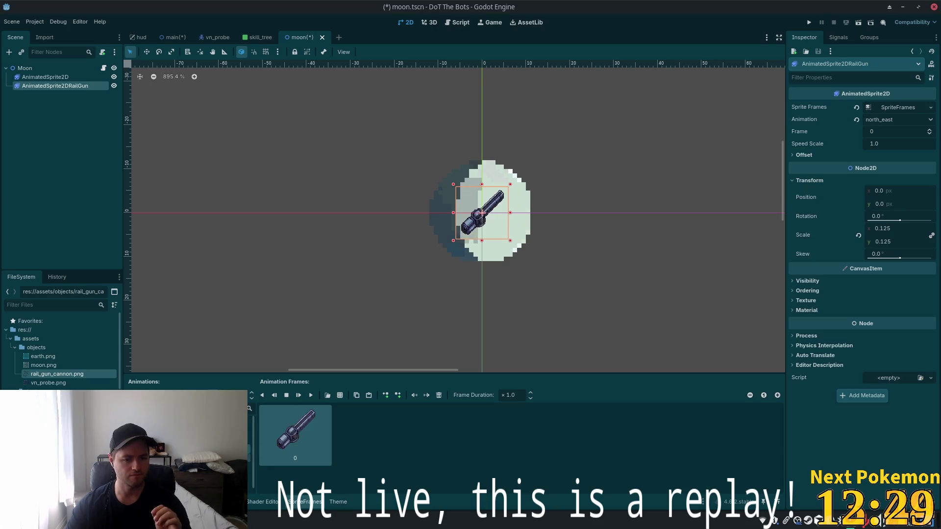
key(Down)
key(Down)
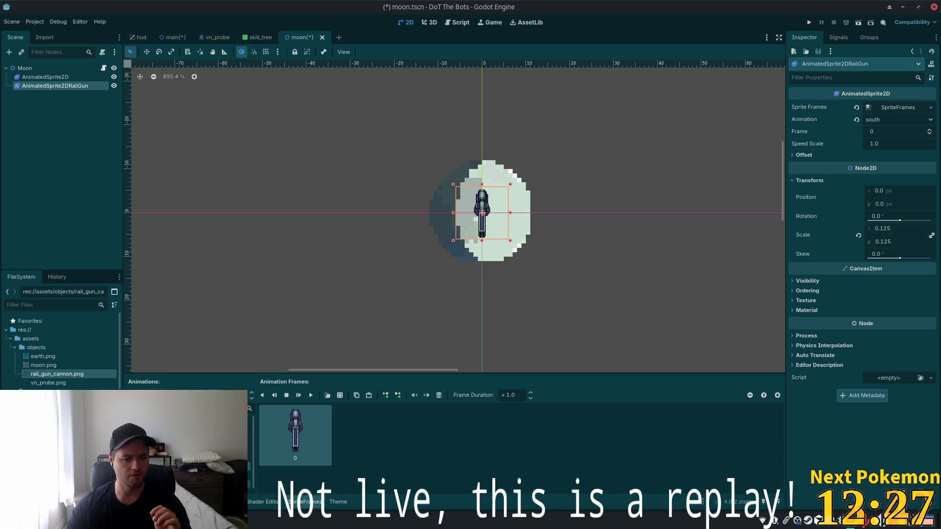
key(ctrl+s)
key(alt+Tab)
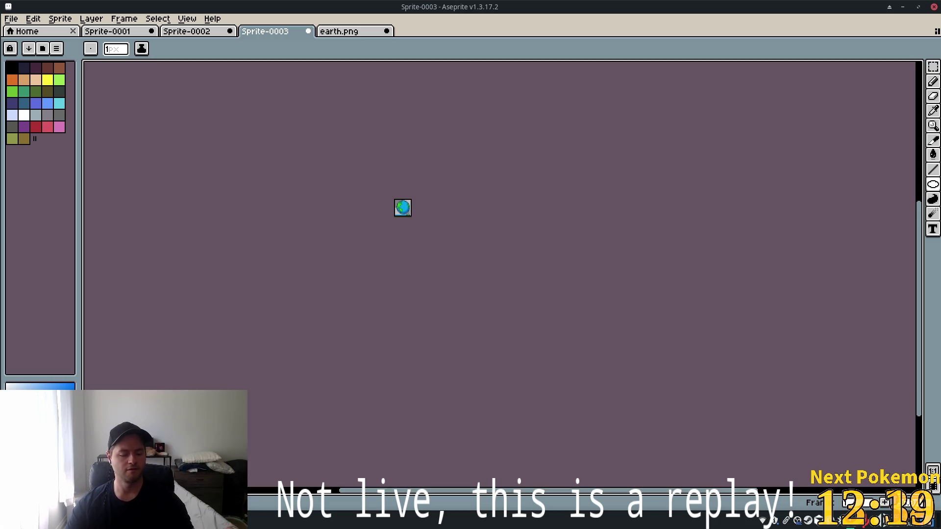
Open rail_gun_cannon.png from the objects folder in Aseprite.
click(11, 18)
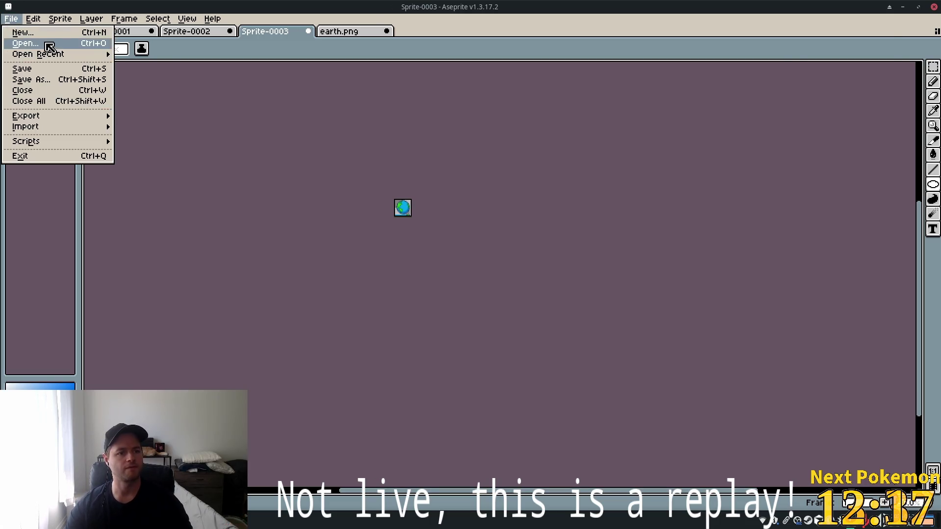
click(20, 39)
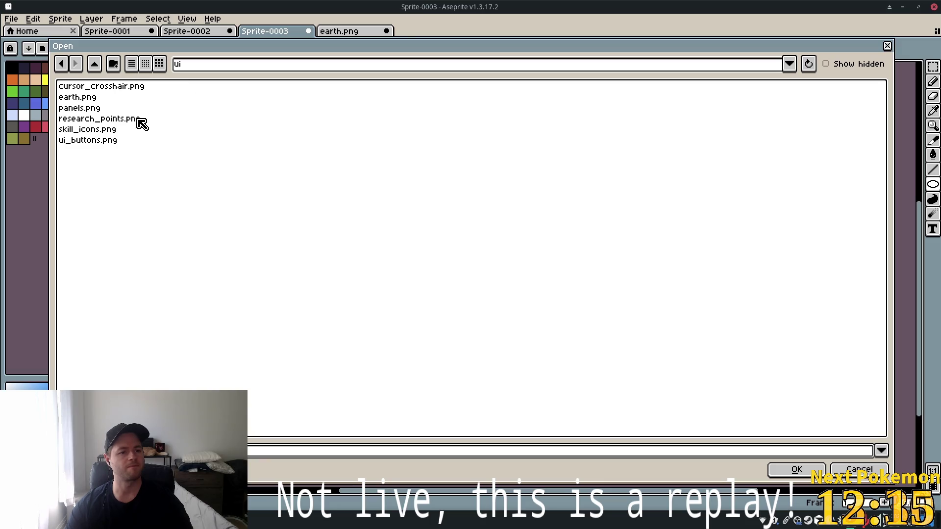
click(94, 64)
double_click(111, 88)
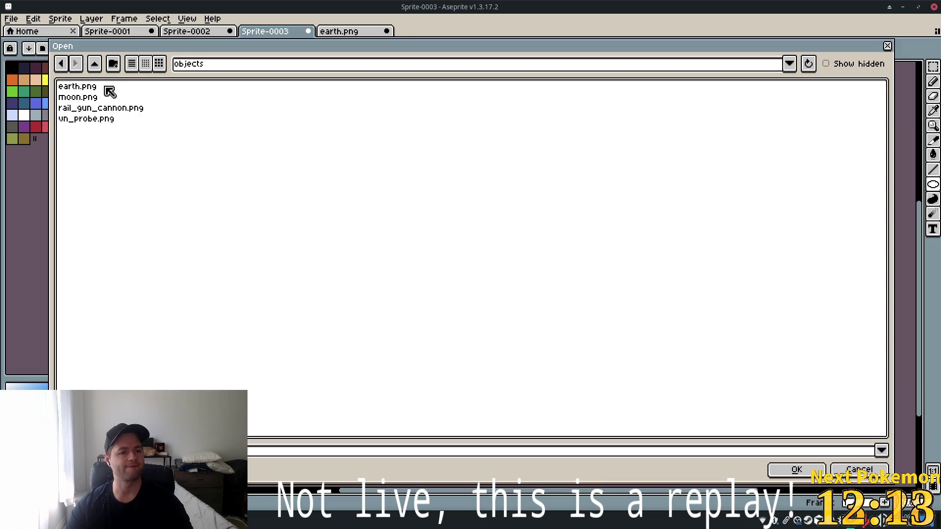
double_click(127, 108)
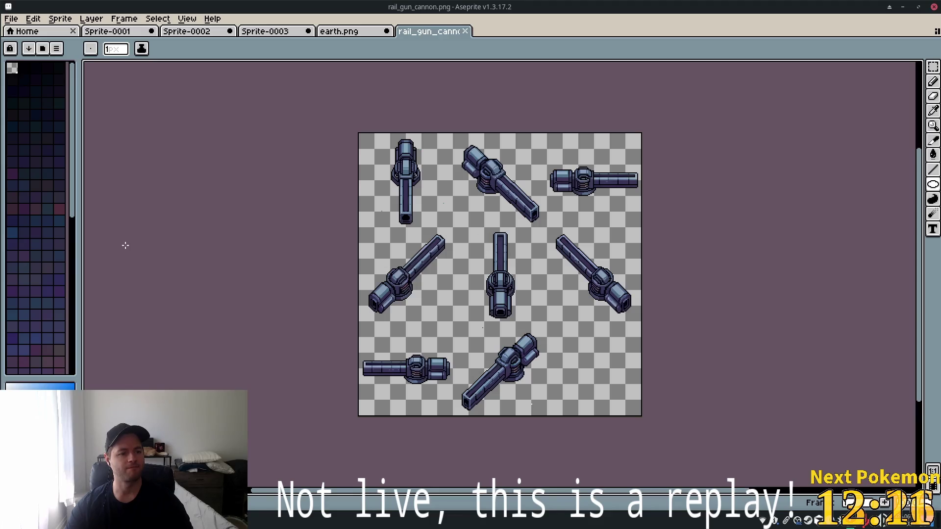
scroll(454, 216, up, 1)
scroll(453, 216, up, 4)
scroll(428, 225, down, 8)
scroll(403, 216, up, 4)
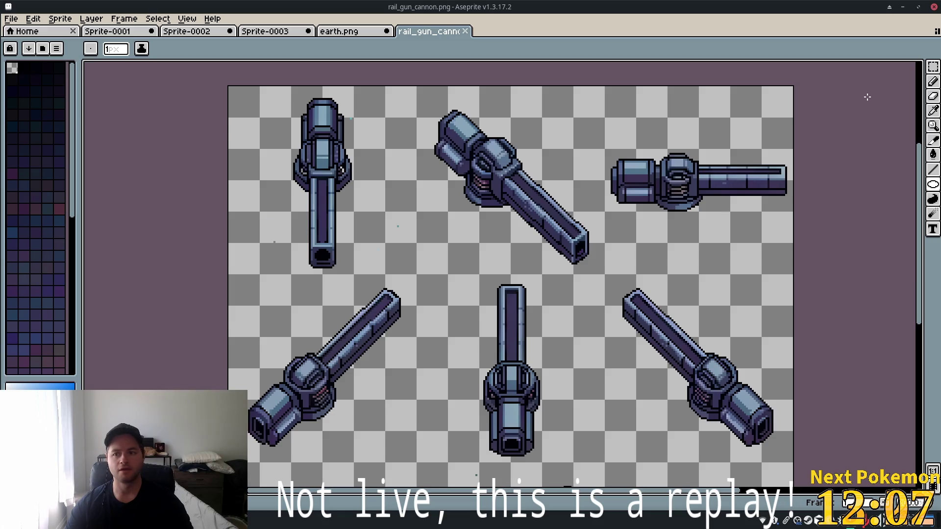
Switch to the pencil tool with a 5px brush size.
key(b)
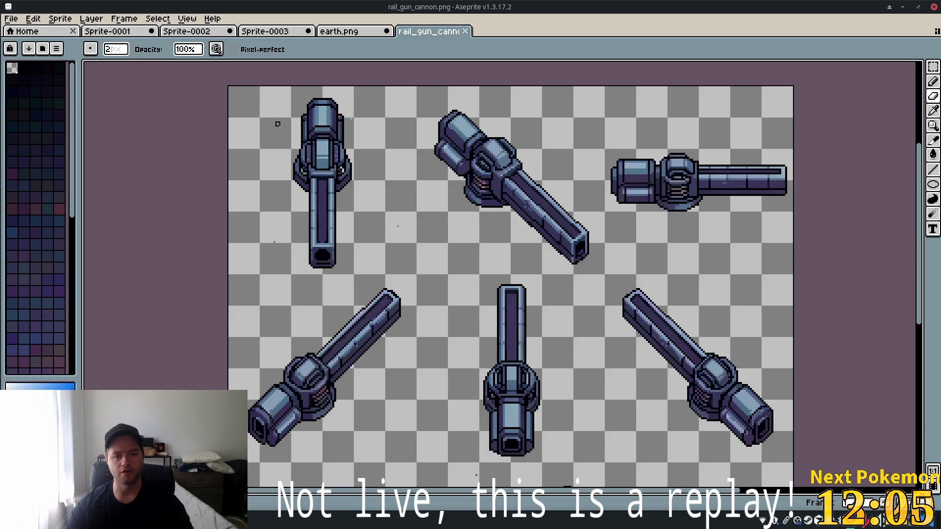
click(120, 50)
text(5)
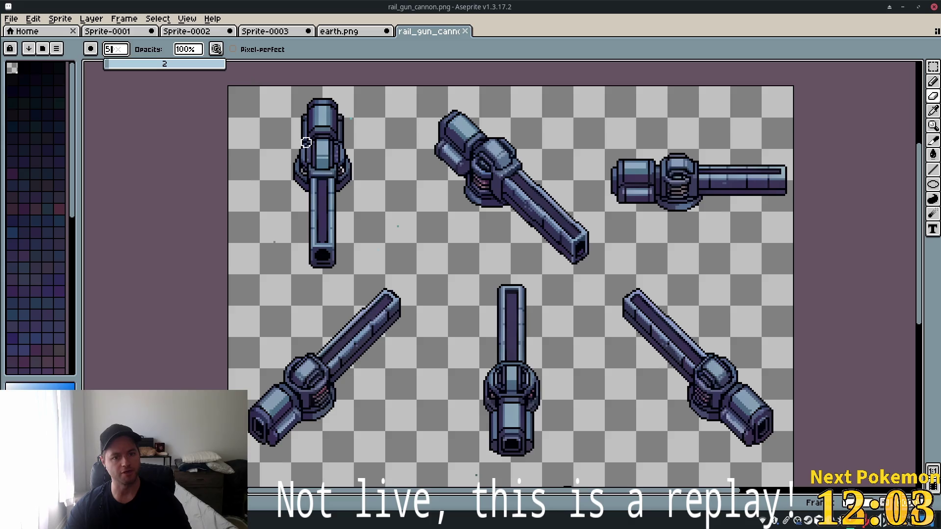
key(Return)
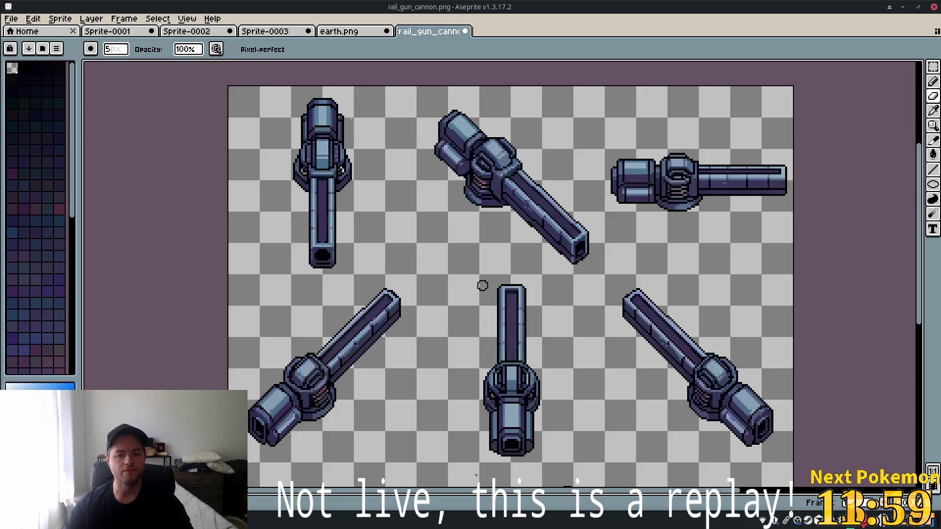
Pan and zoom across the sprite sheet to inspect all eight cannon angles.
scroll(464, 319, down, 5)
scroll(464, 324, up, 5)
scroll(464, 323, up, 1)
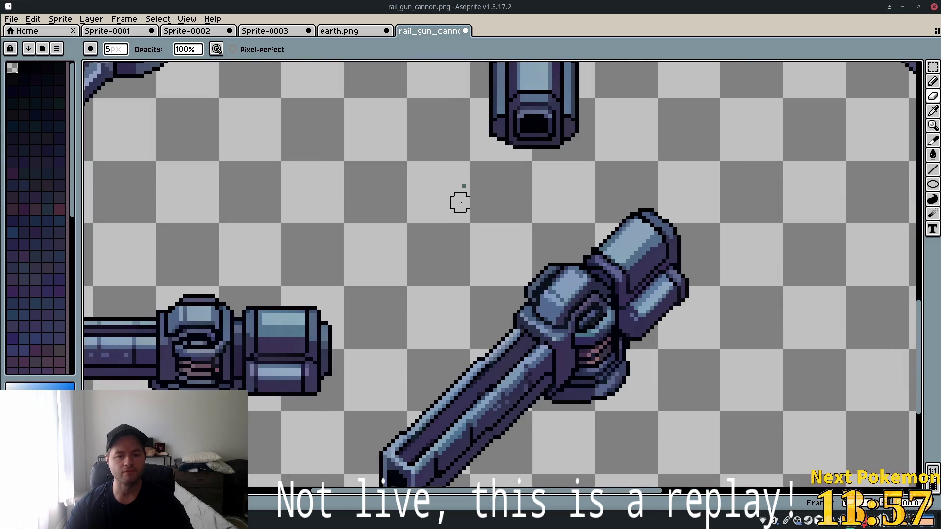
scroll(455, 178, up, 2)
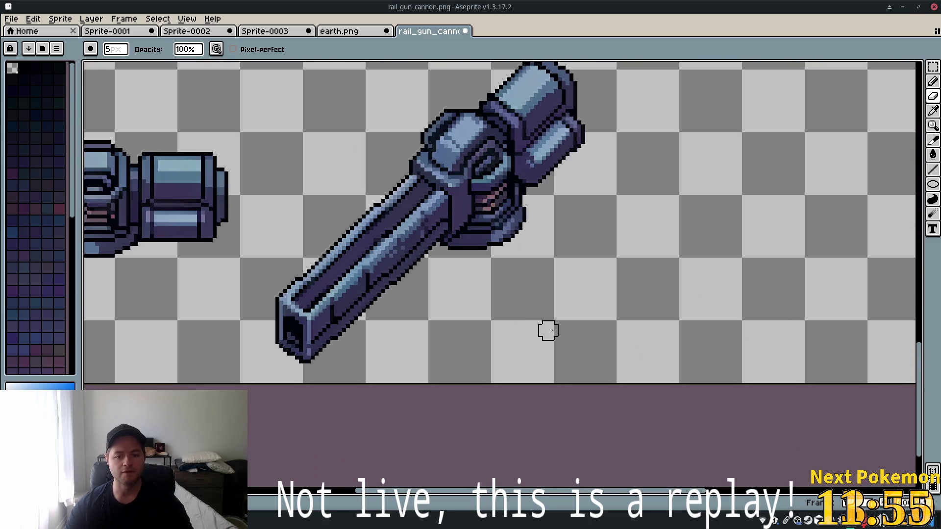
scroll(490, 352, down, 1)
mouse_move(371, 294)
mouse_down()
mouse_move(430, 210)
mouse_move(603, 162)
mouse_move(664, 157)
mouse_move(676, 408)
mouse_move(579, 420)
mouse_move(443, 405)
mouse_move(407, 426)
mouse_up()
drag(651, 285, 661, 443)
scroll(574, 363, down, 1)
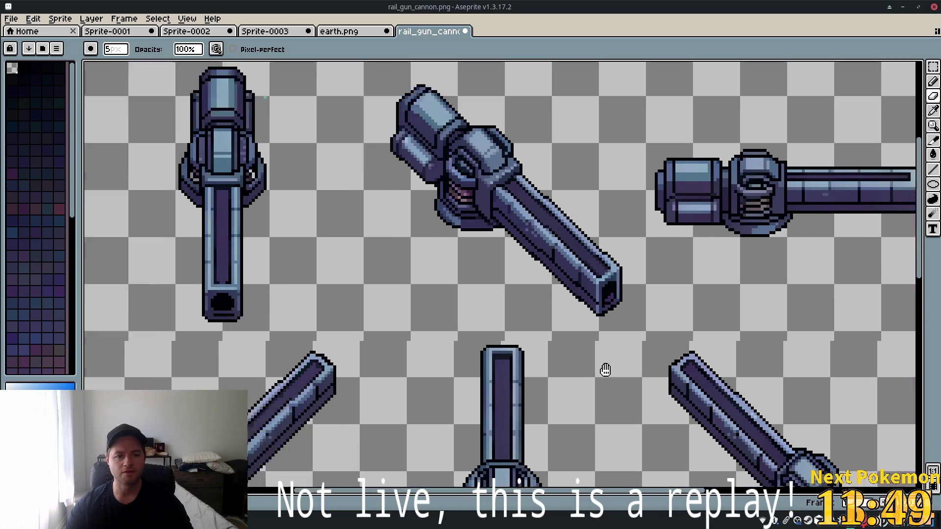
scroll(710, 384, up, 1)
drag(710, 384, 713, 365)
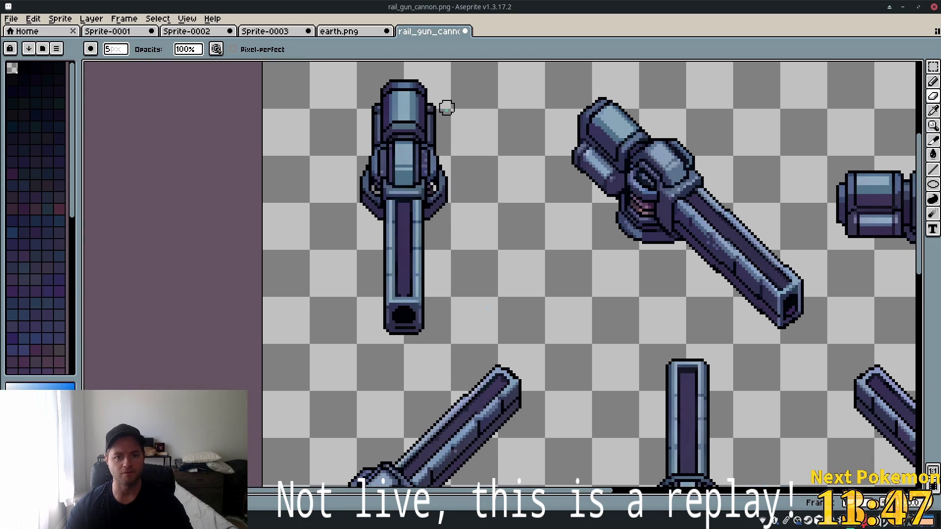
scroll(634, 157, down, 1)
scroll(515, 288, up, 1)
drag(515, 288, 252, 226)
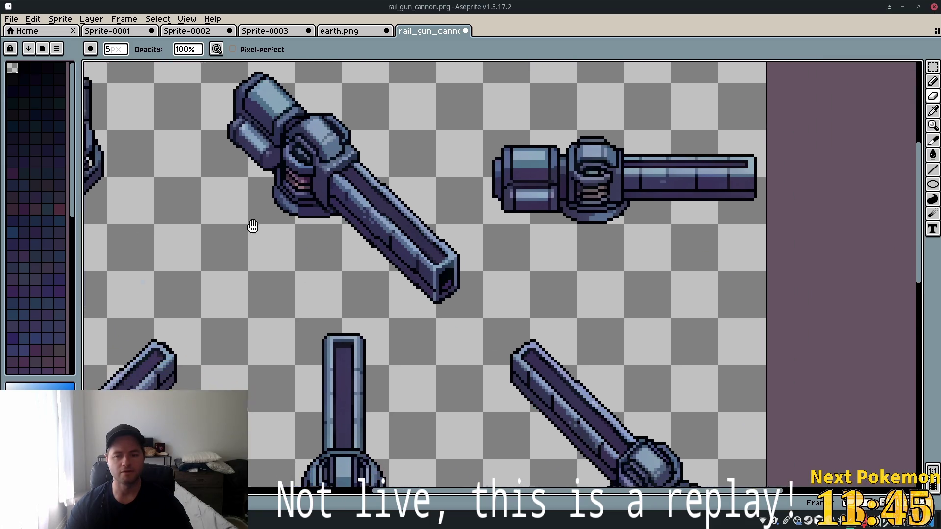
drag(402, 258, 432, 26)
mouse_move(545, 274)
mouse_down()
mouse_move(524, 59)
mouse_move(780, 84)
mouse_move(764, 218)
mouse_up()
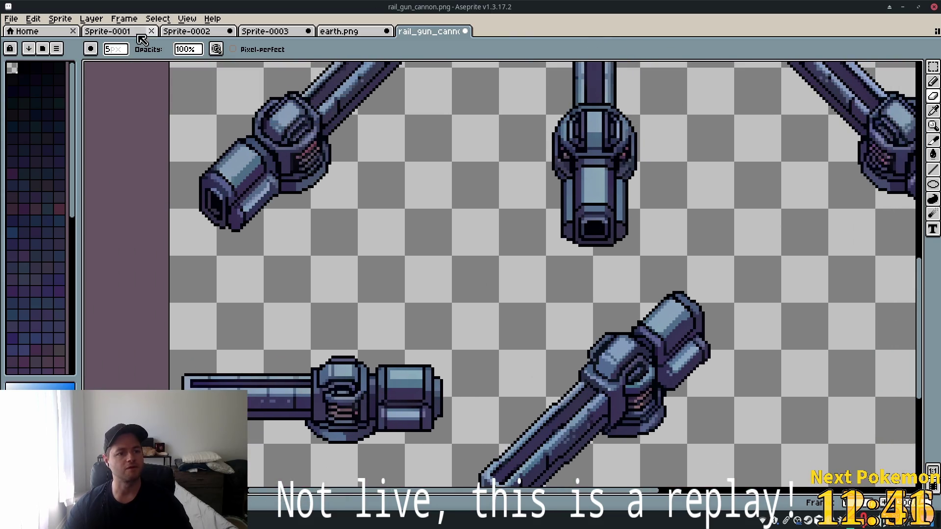
Save rail_gun_cannon.png via File > Save.
click(10, 20)
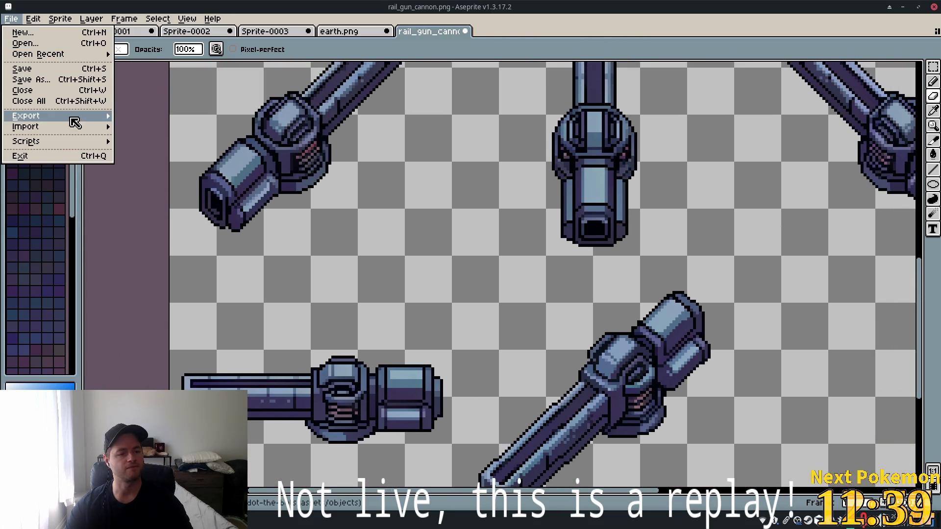
click(47, 72)
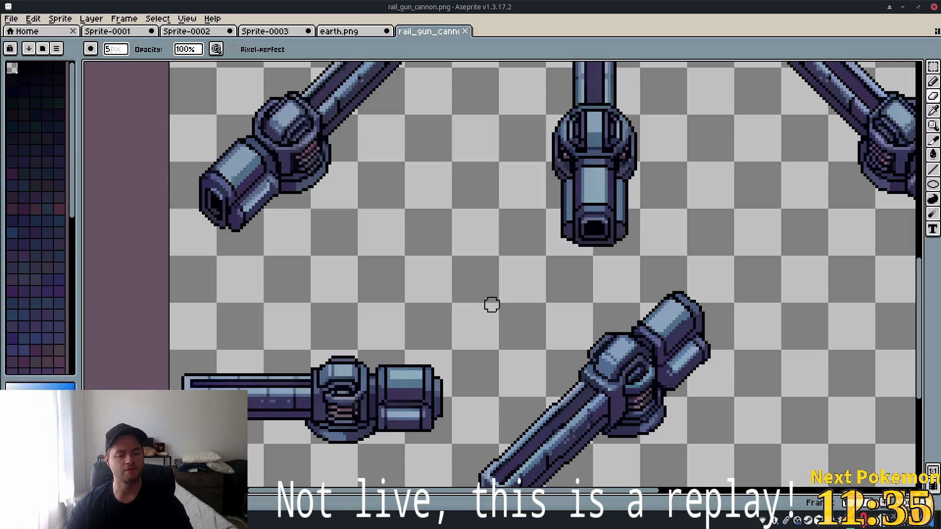
key(alt+Tab)
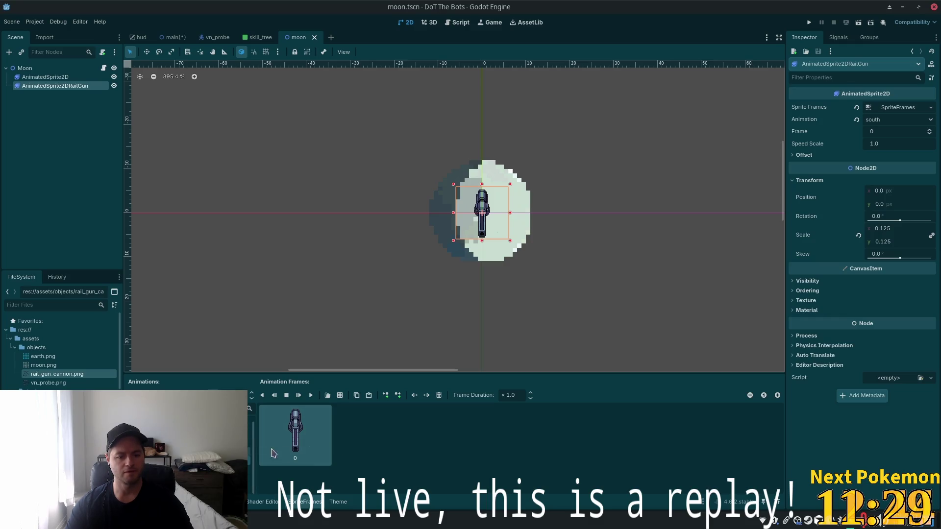
Look over the rail gun cannon sprite again in Aseprite.
scroll(340, 364, up, 1)
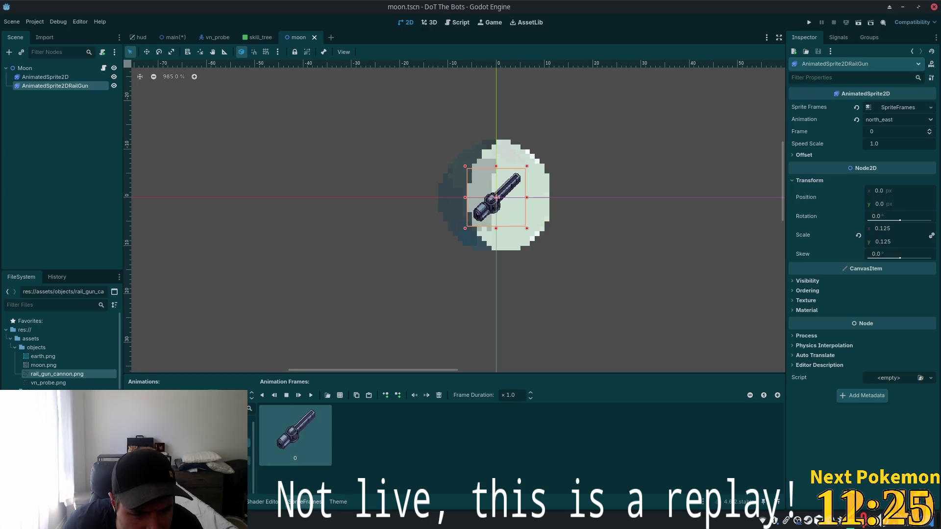
key(alt+Tab)
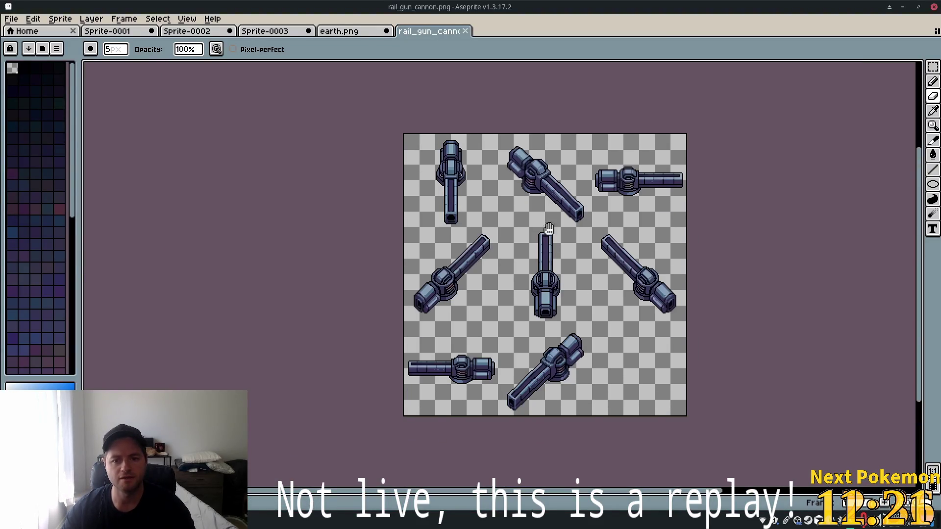
scroll(475, 236, up, 4)
mouse_move(459, 311)
mouse_down()
mouse_move(479, 307)
mouse_move(430, 348)
mouse_move(515, 388)
mouse_move(559, 368)
mouse_move(615, 229)
mouse_up()
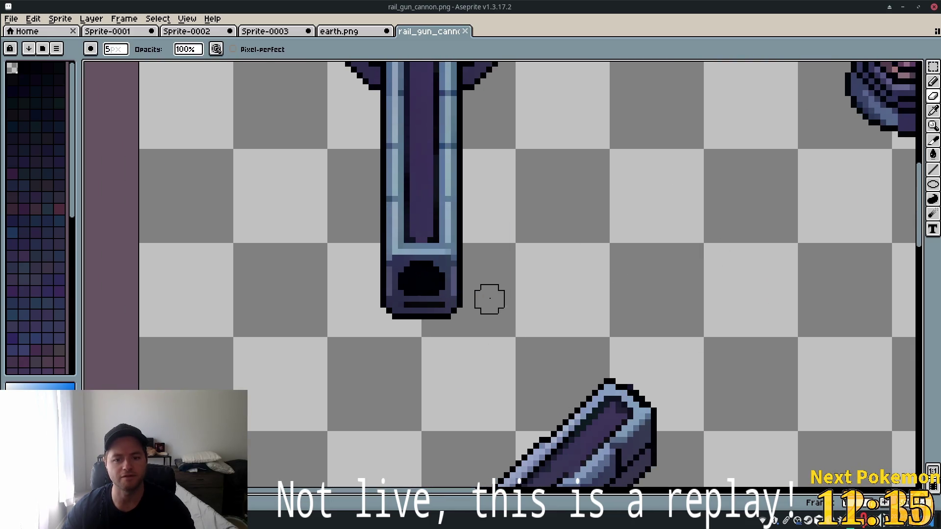
Preview the south_west rail gun animation, then set the Animation back to default.
key(alt+Tab)
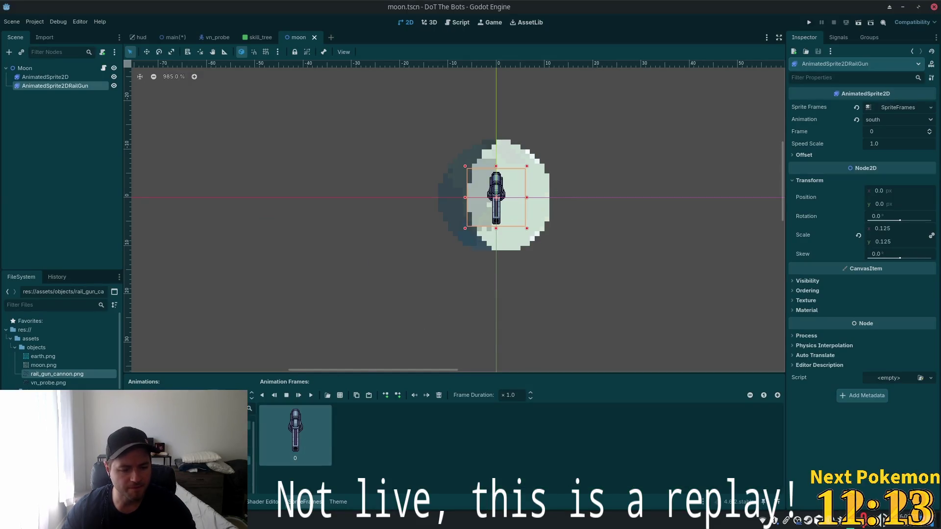
key(Down)
key(Down)
key(Up)
key(Up)
key(Up)
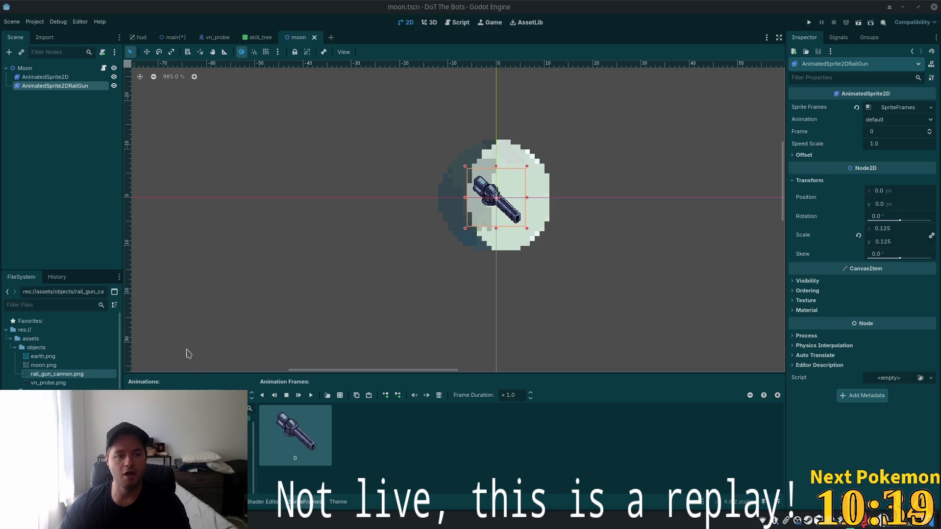
click(103, 68)
click(361, 97)
click(475, 116)
click(315, 78)
key(Return)
key(Return)
key(Up)
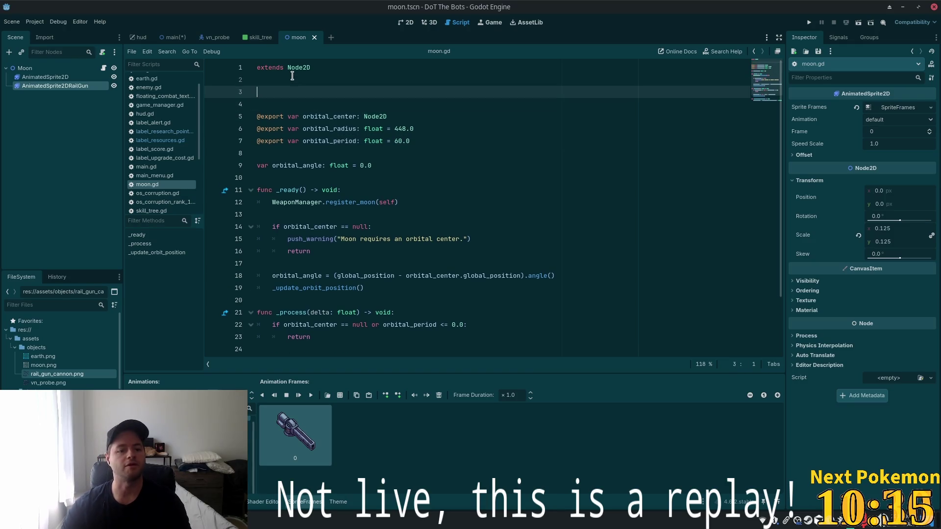
drag(55, 86, 268, 89)
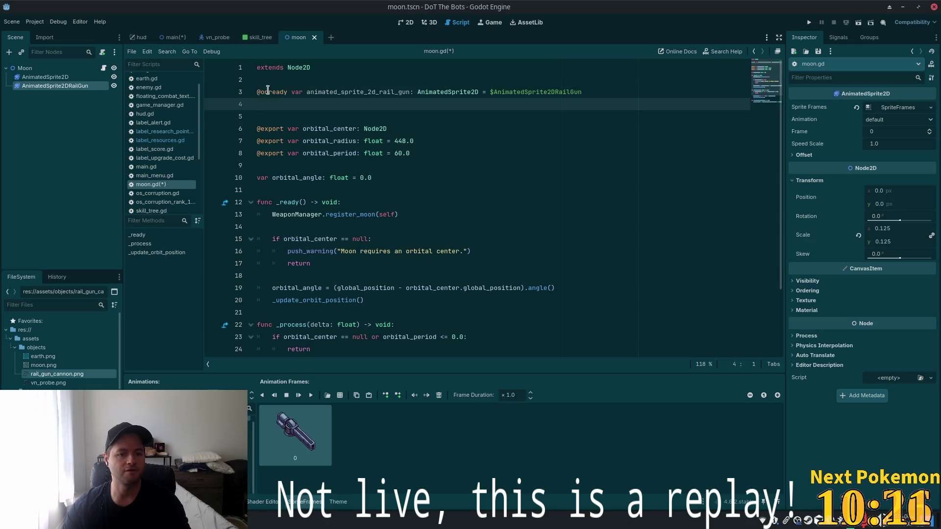
key(BackSpace)
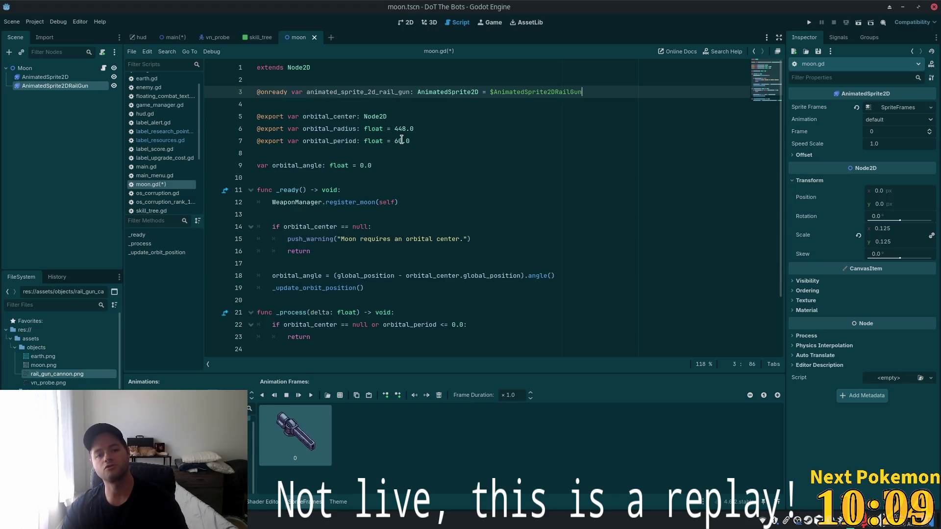
key(ctrl+s)
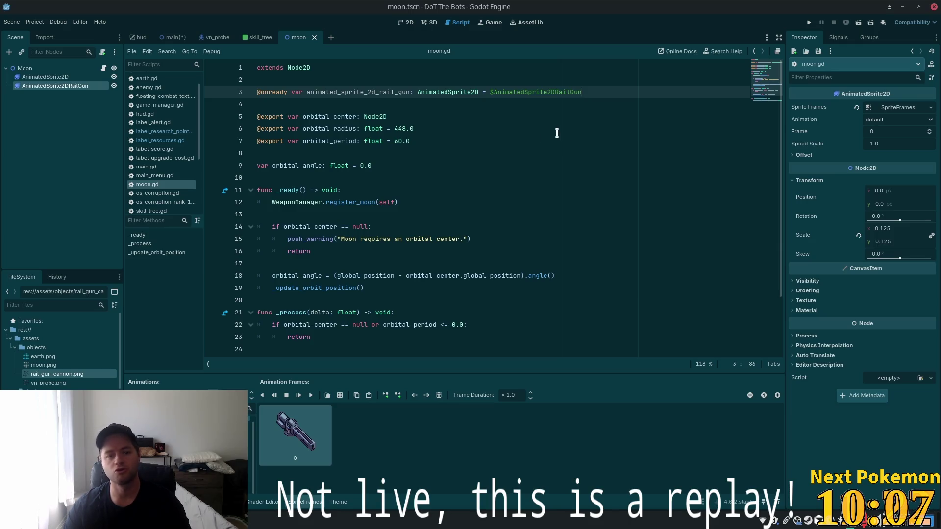
key(alt+Tab)
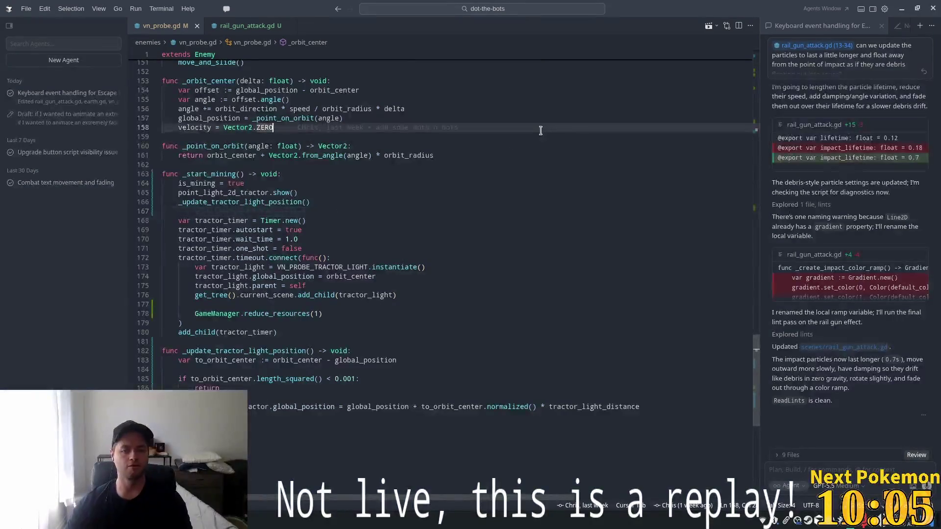
Quick-open moon.gd and look through rail_gun_attack.gd and vn_probe.gd.
key(ctrl+p)
text(moon)
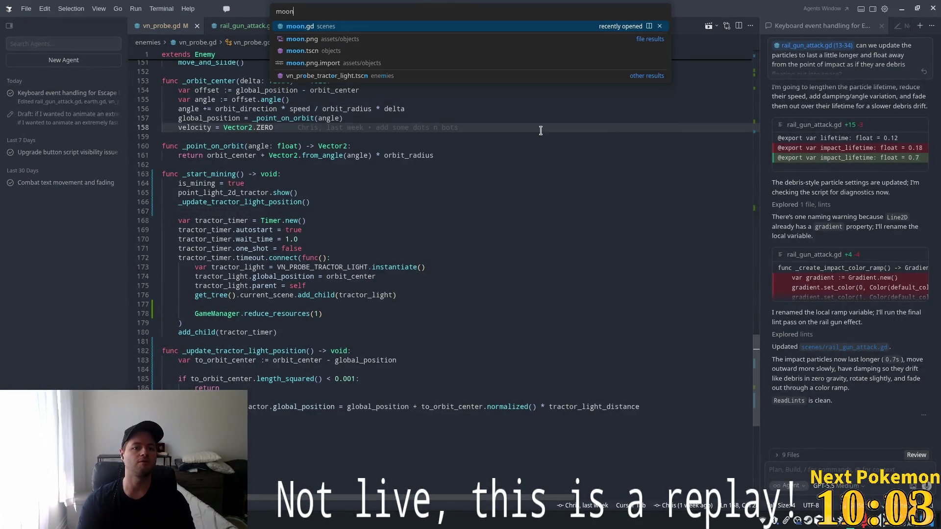
key(Return)
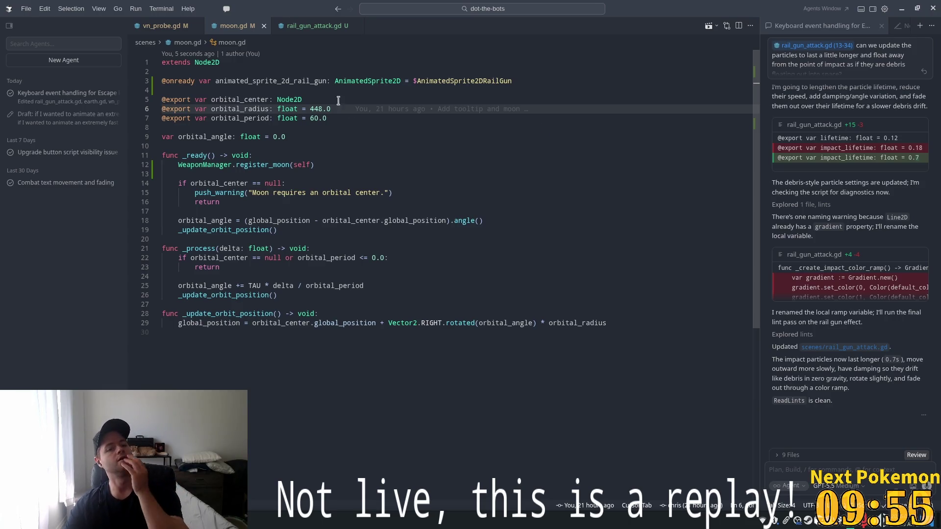
click(295, 26)
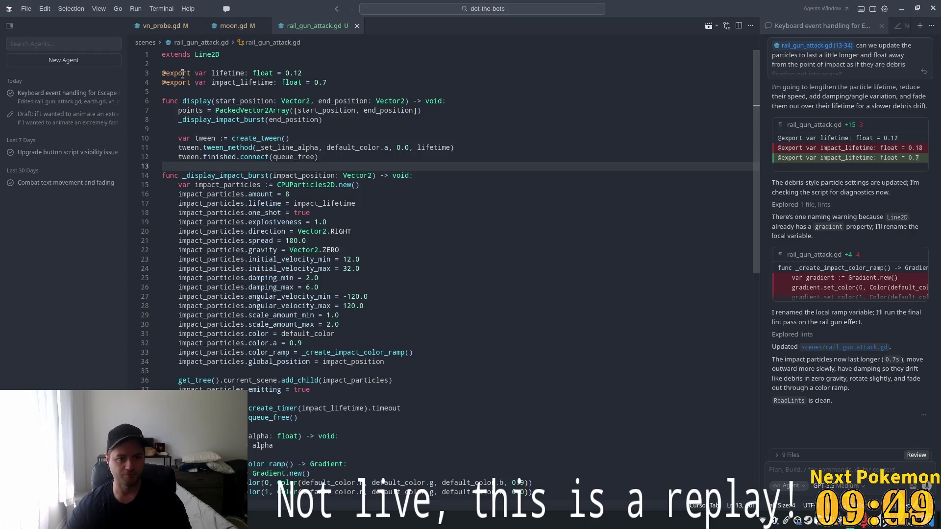
click(129, 26)
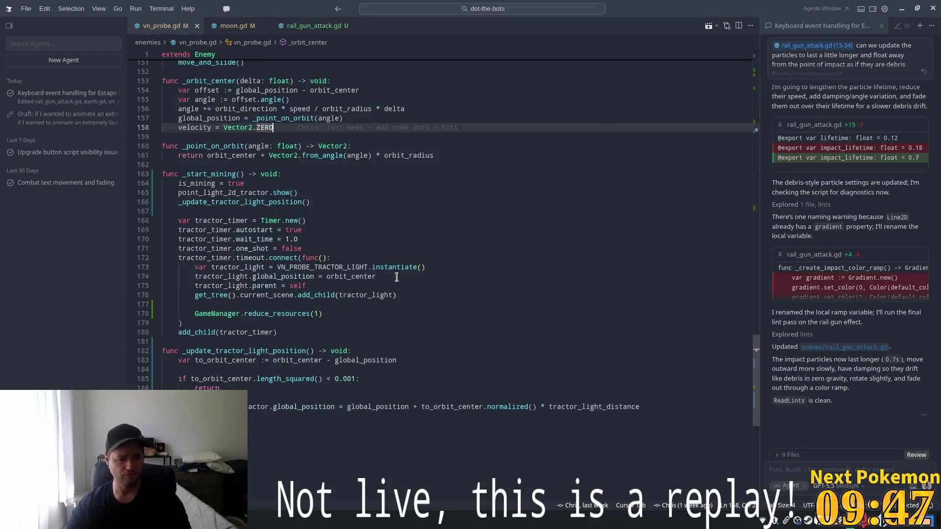
click(272, 286)
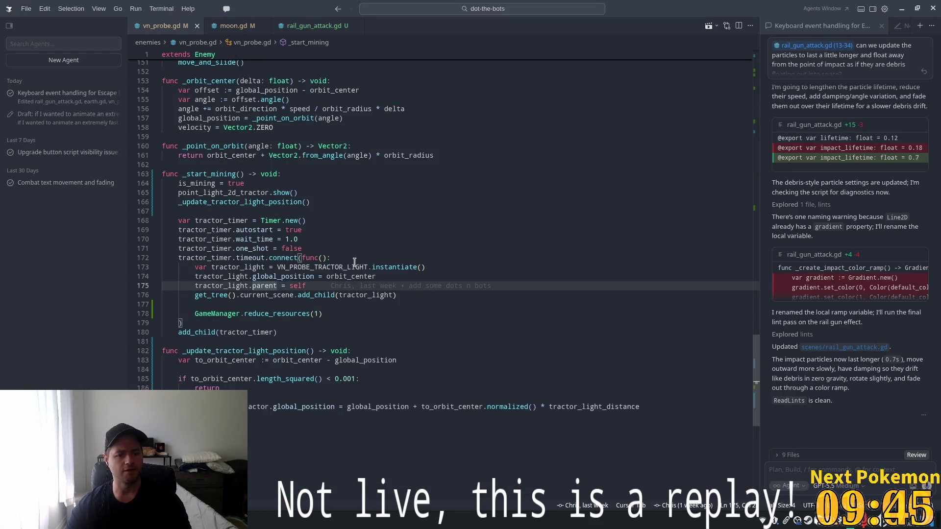
Follow the Enemy class and its apply_attack call into weapon_manager.gd.
ctrl+click(205, 54)
scroll(410, 264, down, 2)
scroll(463, 311, down, 7)
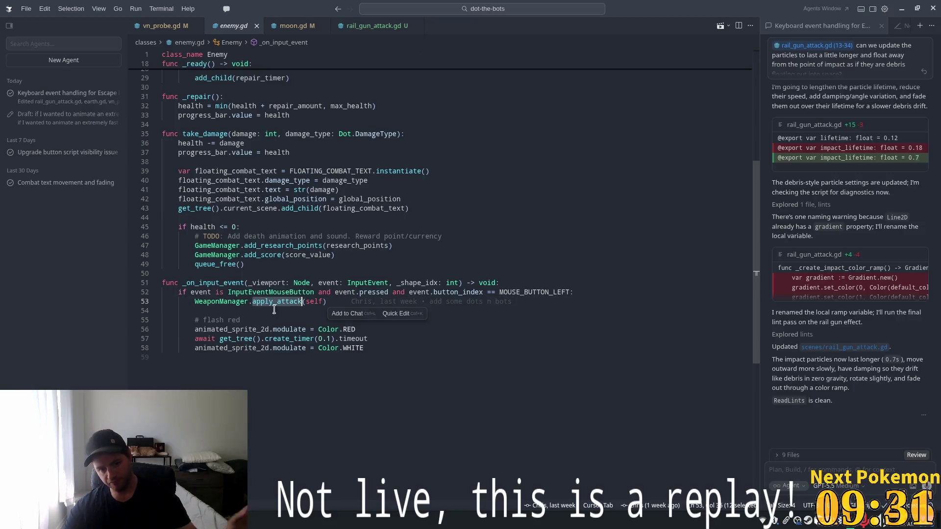
click(270, 326)
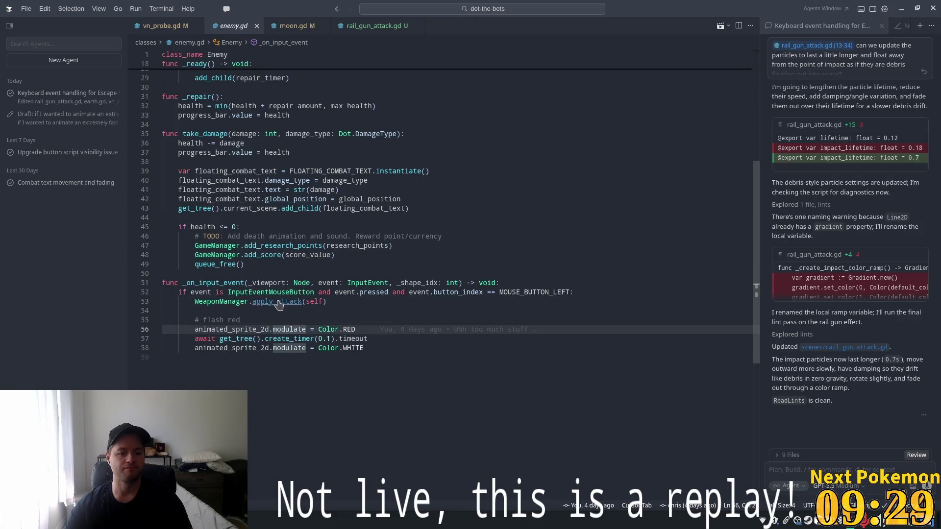
ctrl+click(274, 301)
scroll(290, 315, down, 7)
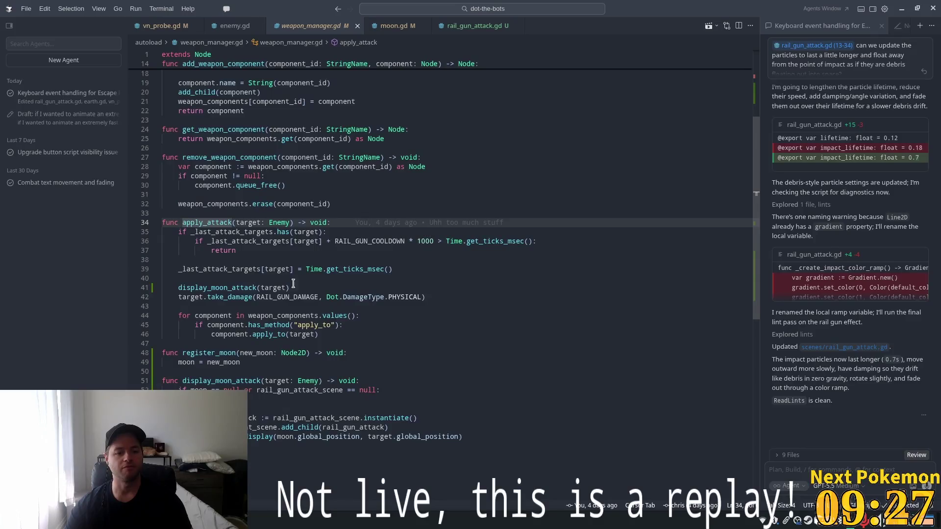
Inspect display_moon_attack in weapon_manager.gd and start a new line after line 54.
click(194, 298)
double_click(204, 288)
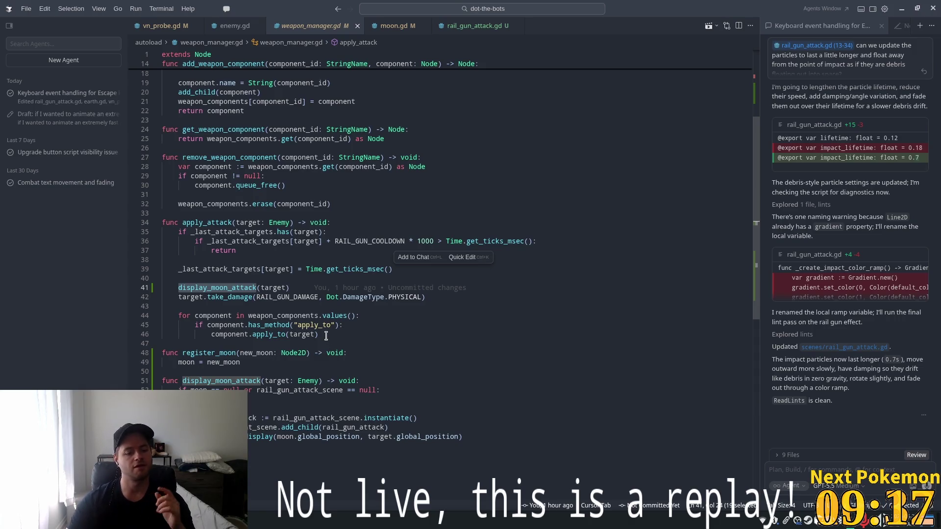
double_click(349, 427)
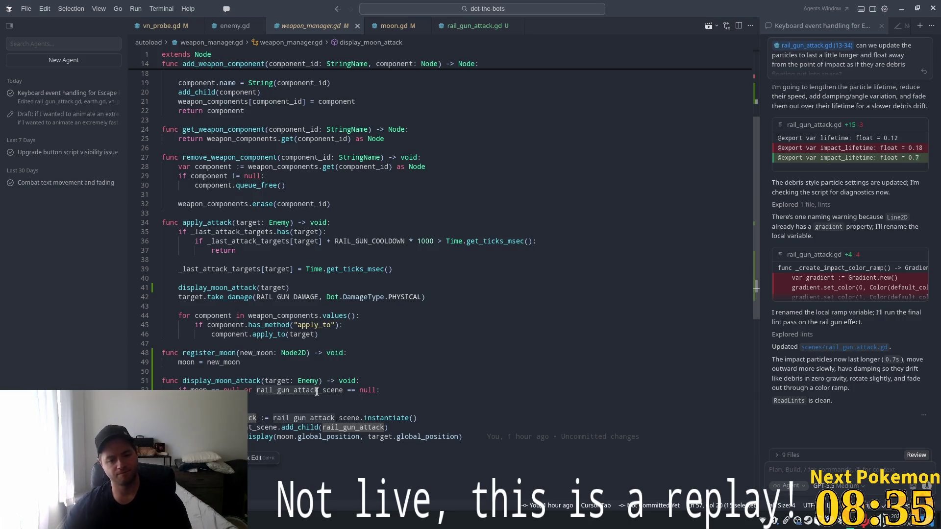
click(370, 409)
click(372, 382)
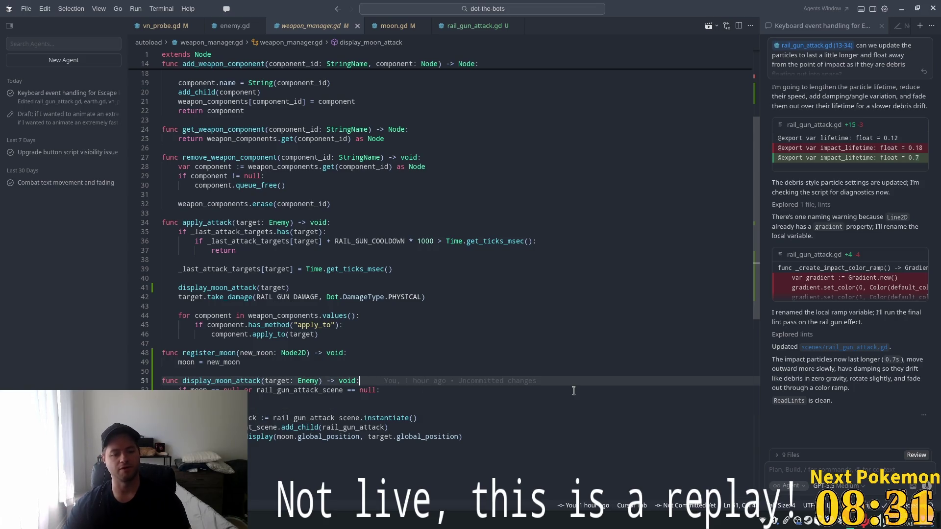
click(272, 415)
click(262, 406)
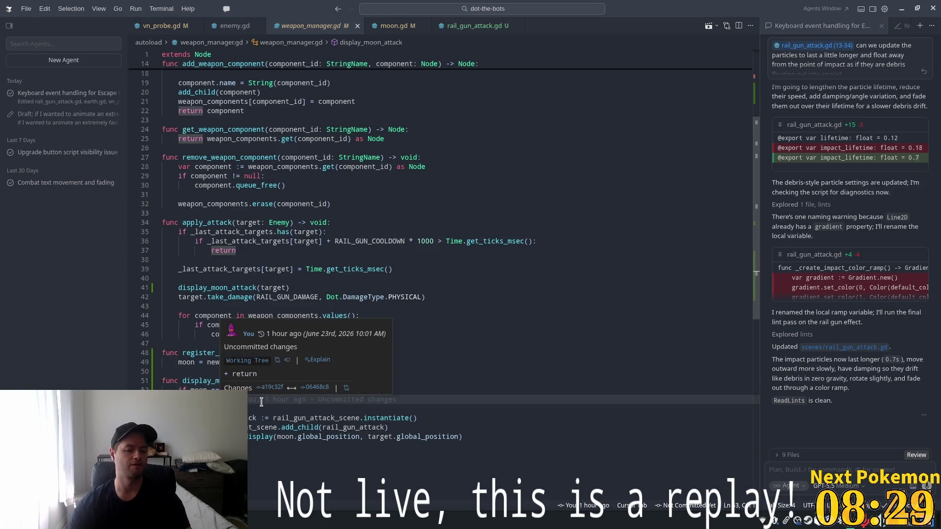
key(Return)
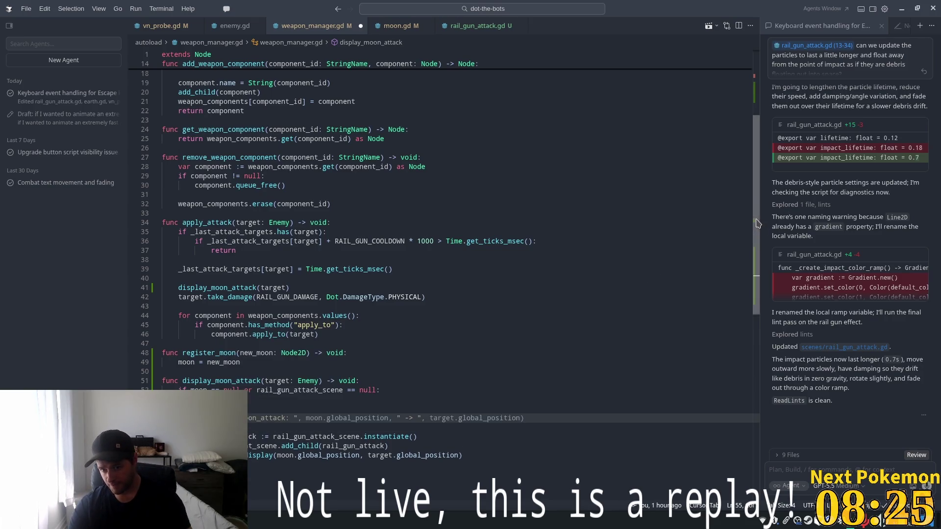
Declare signal rail_gun_attack_fired(target: Enemy) at the top and confirm its emit(target) call on line 62.
scroll(334, 79, up, 6)
click(343, 100)
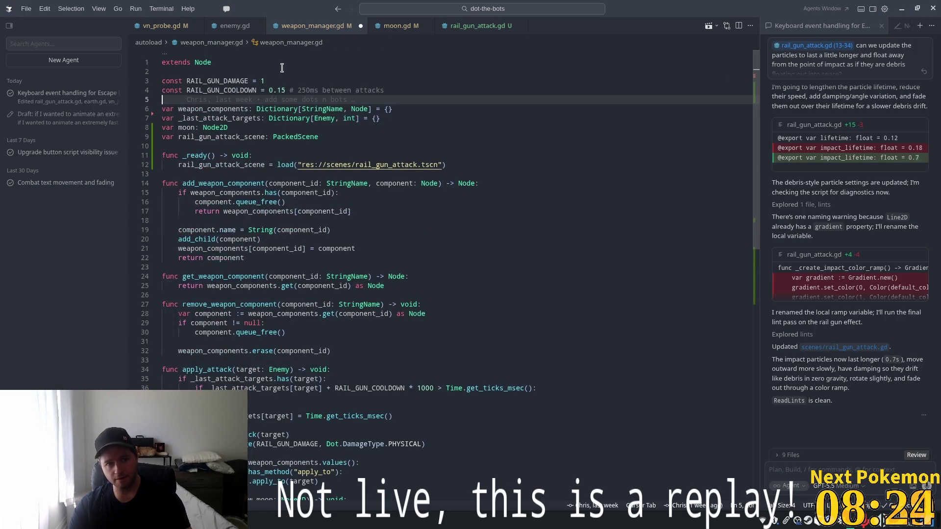
click(243, 71)
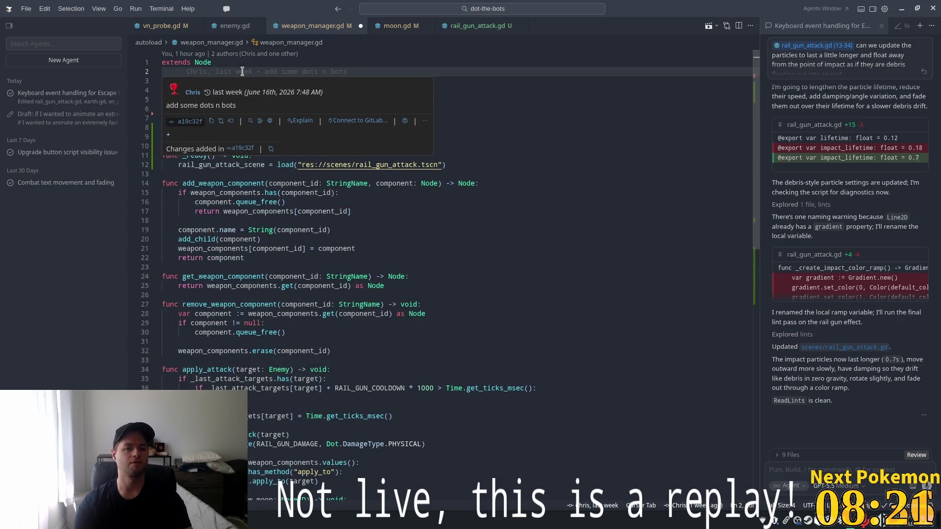
key(Return)
key(Return)
key(Up)
text(signal)
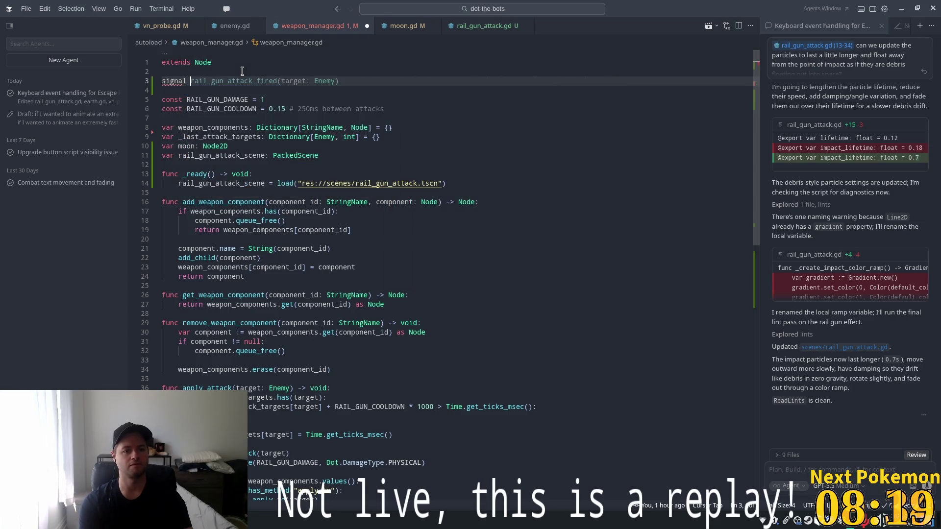
key(Tab)
key(Tab)
click(325, 280)
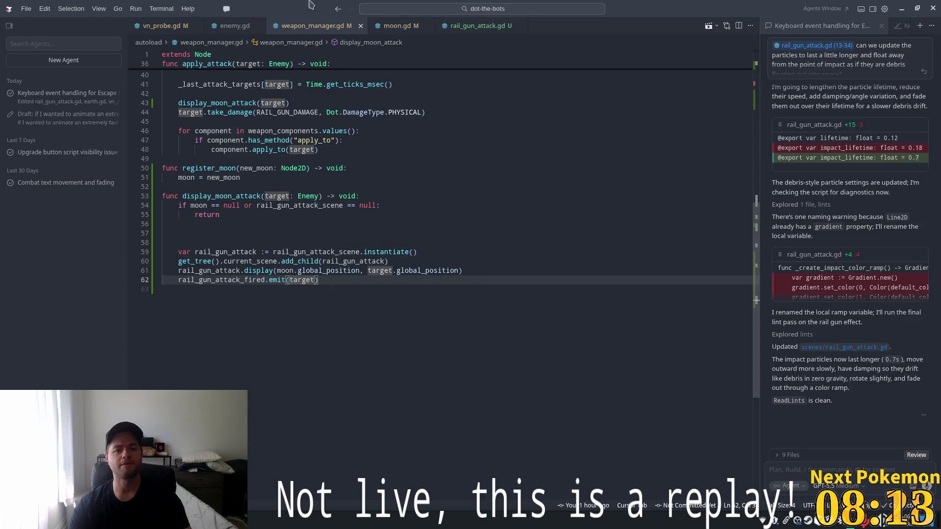
click(403, 30)
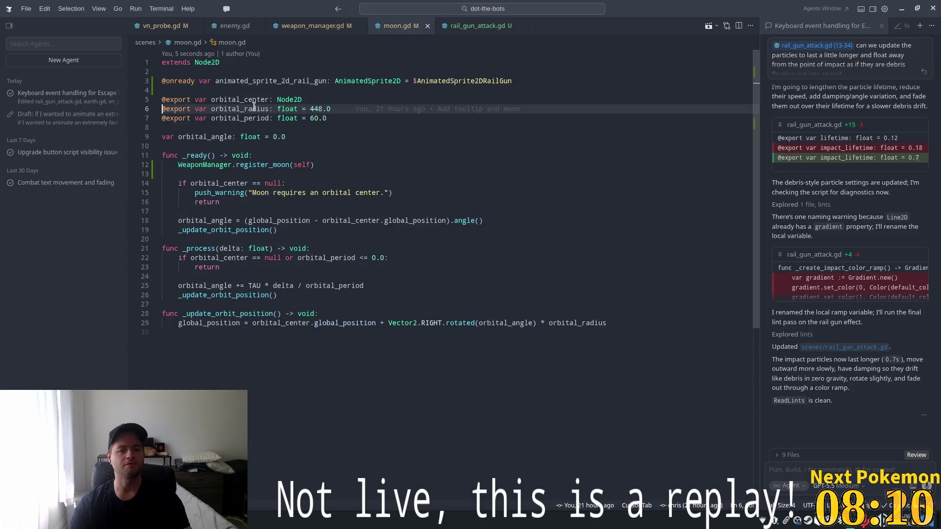
Connect rail_gun_attack_fired in _ready to a new _on_rail_gun_attack_fired handler playing "default".
click(318, 155)
key(ctrl+v)
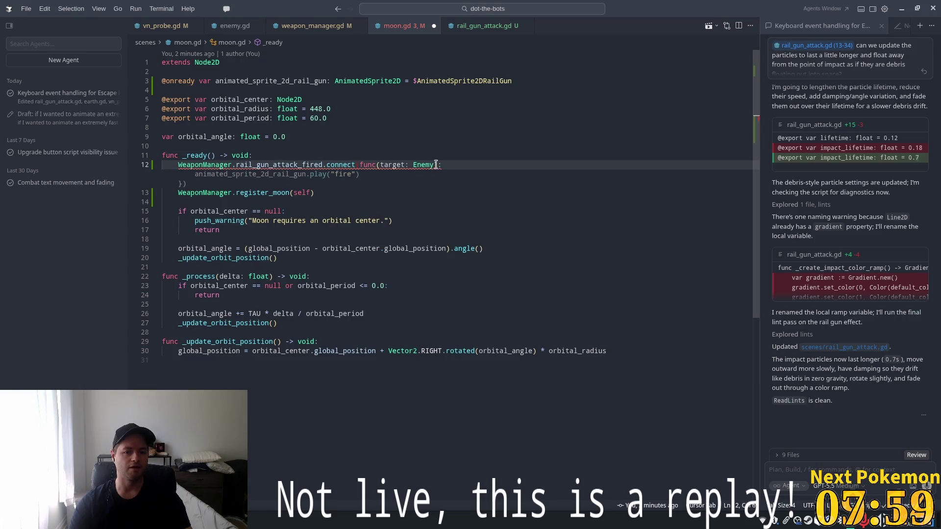
click(280, 386)
text(f)
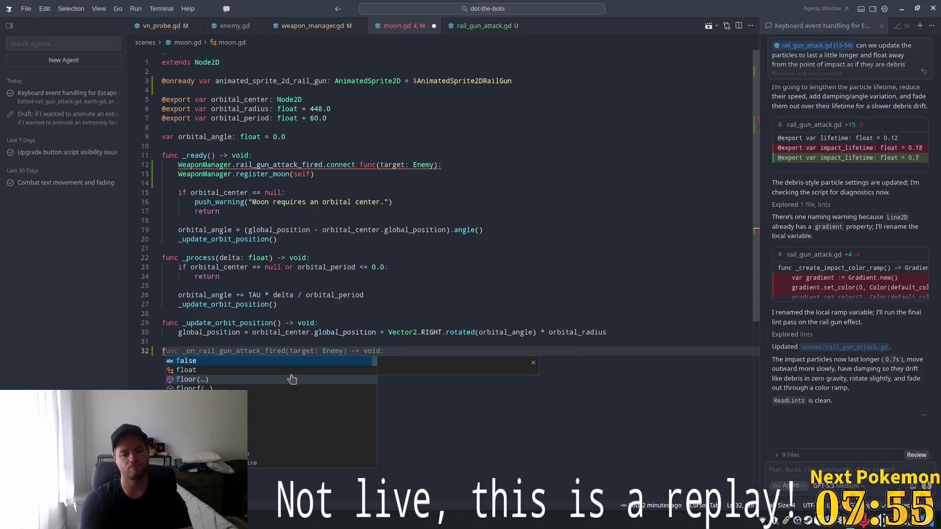
key(Tab)
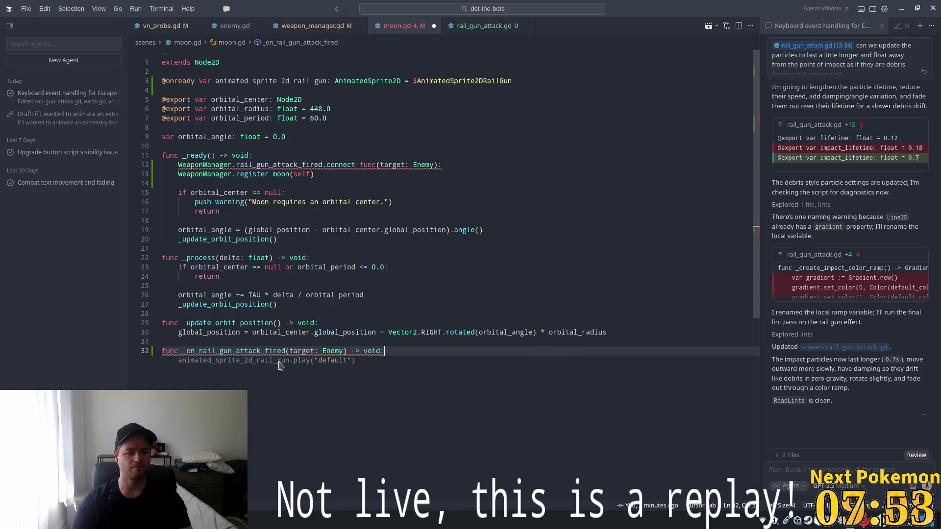
key(Tab)
key(Tab)
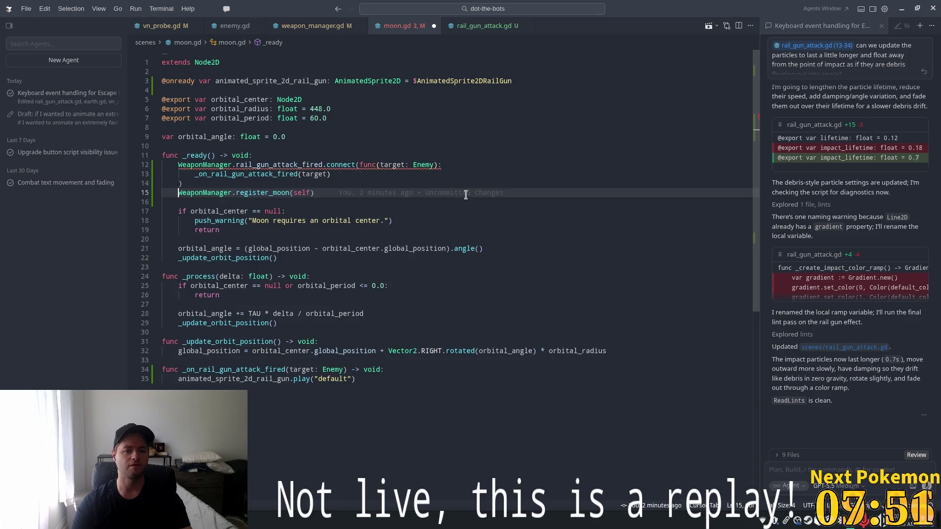
click(353, 379)
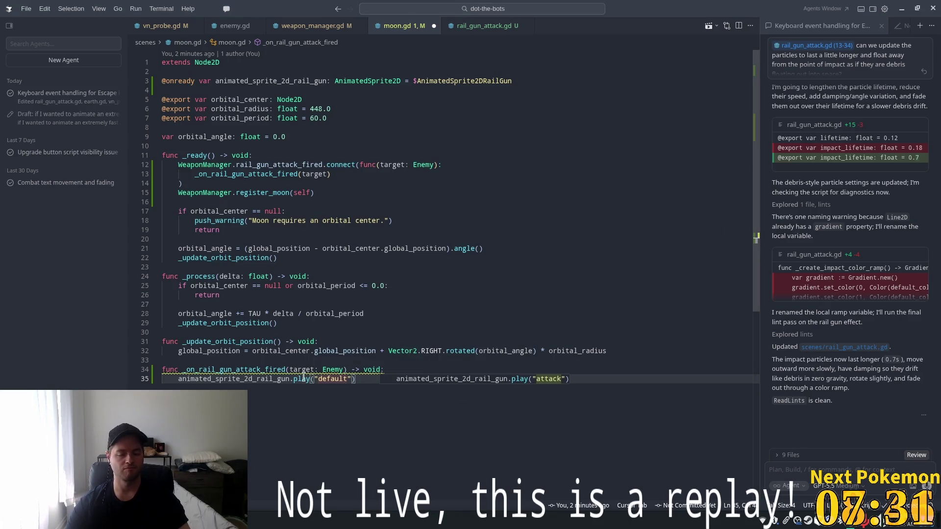
drag(154, 382, 177, 382)
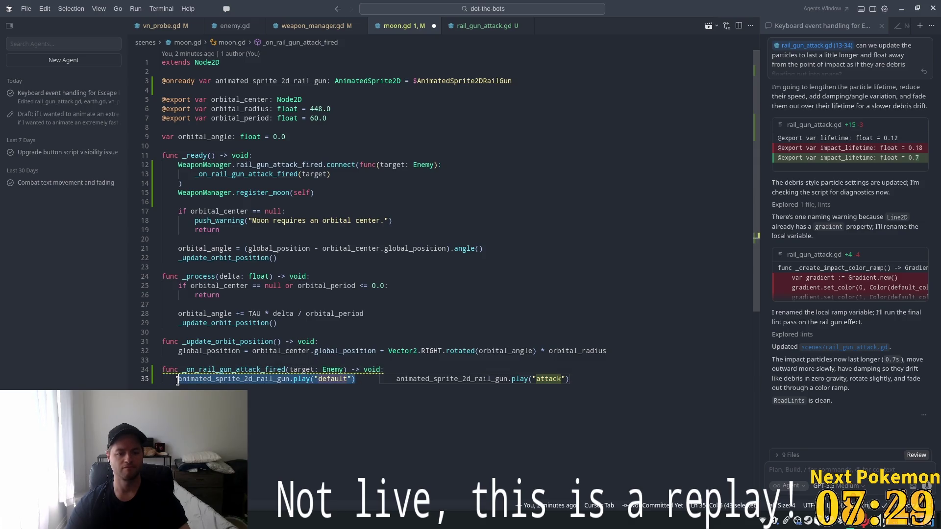
Ask the agent, with line 35 as context, to play the animation matching the enemy's compass direction.
key(ctrl+l)
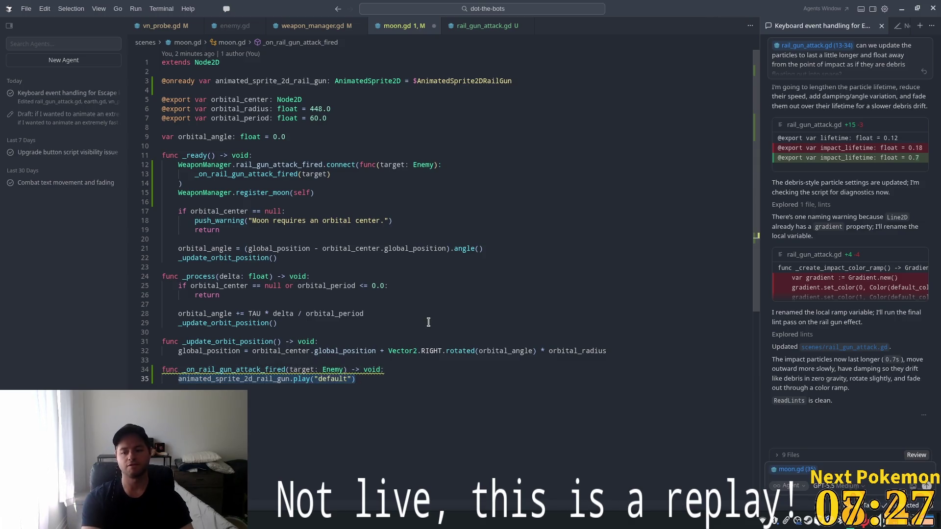
click(847, 469)
text(herewe )
text(ant t)
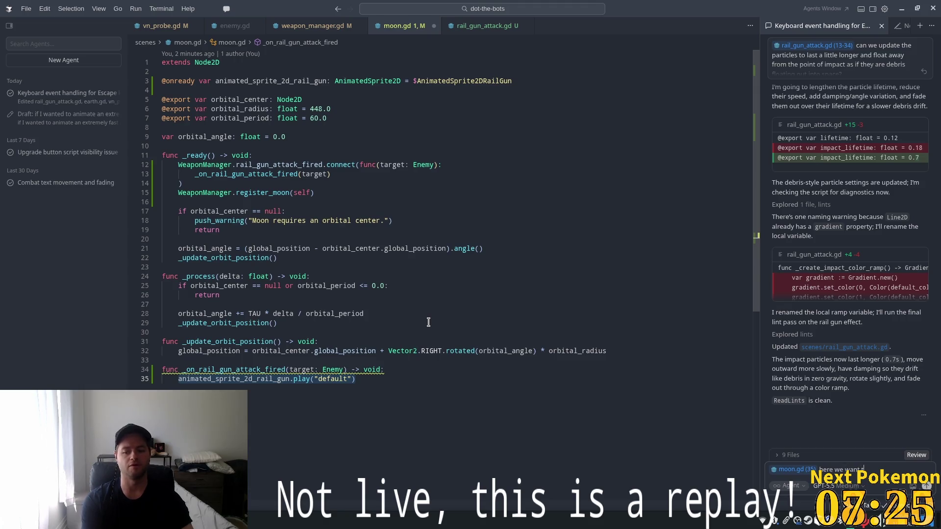
text(d)
text( on the)
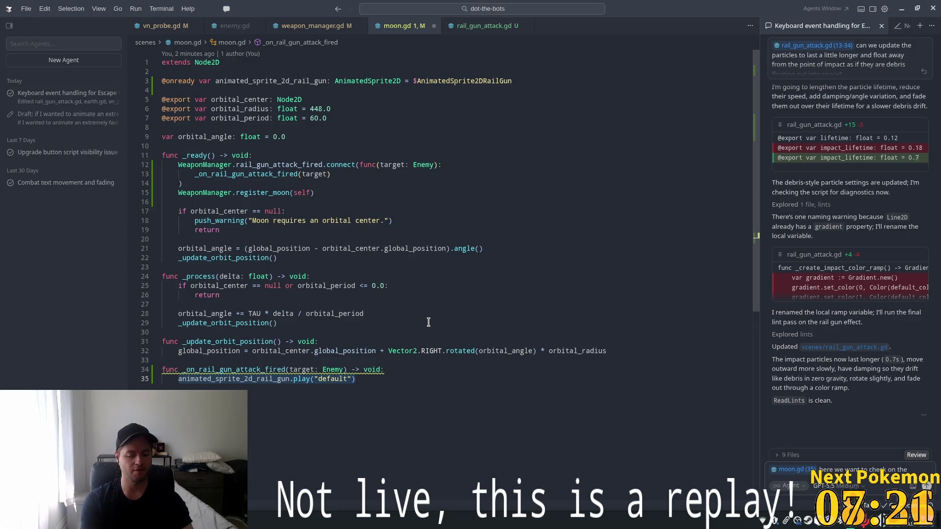
text(dianl or)
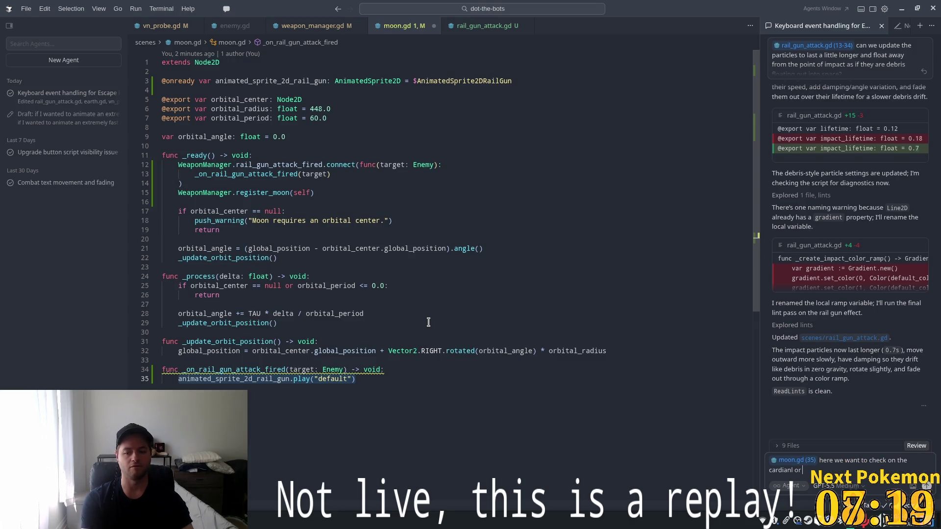
key(BackSpace)
key(BackSpace)
key(BackSpace)
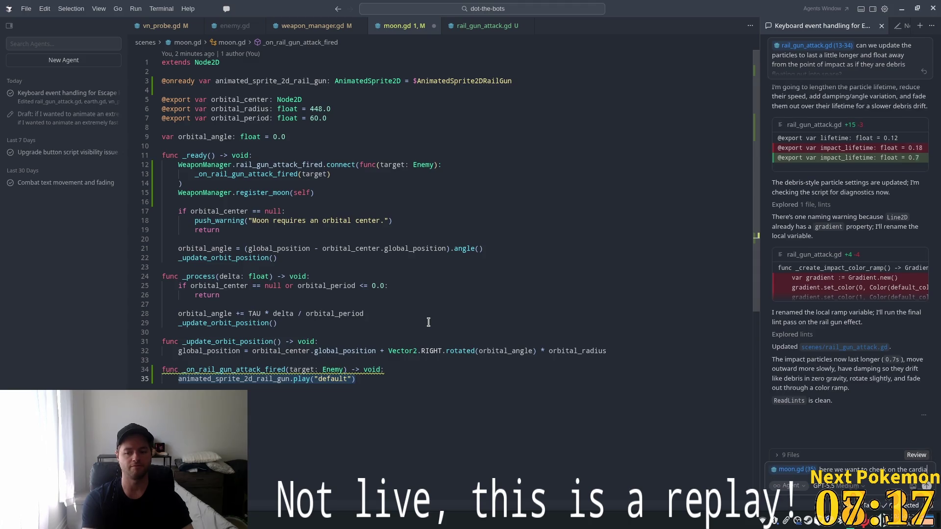
text(nal or in)
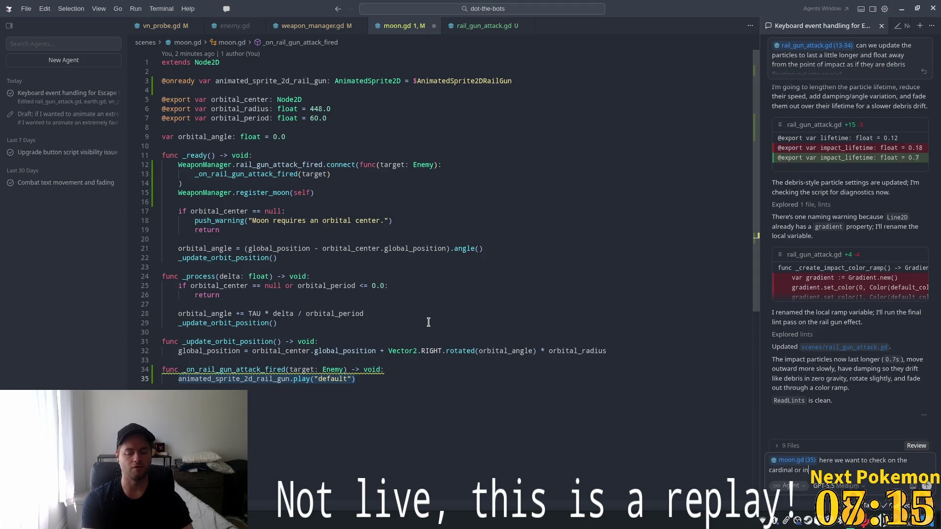
text(fe)
text(rdi)
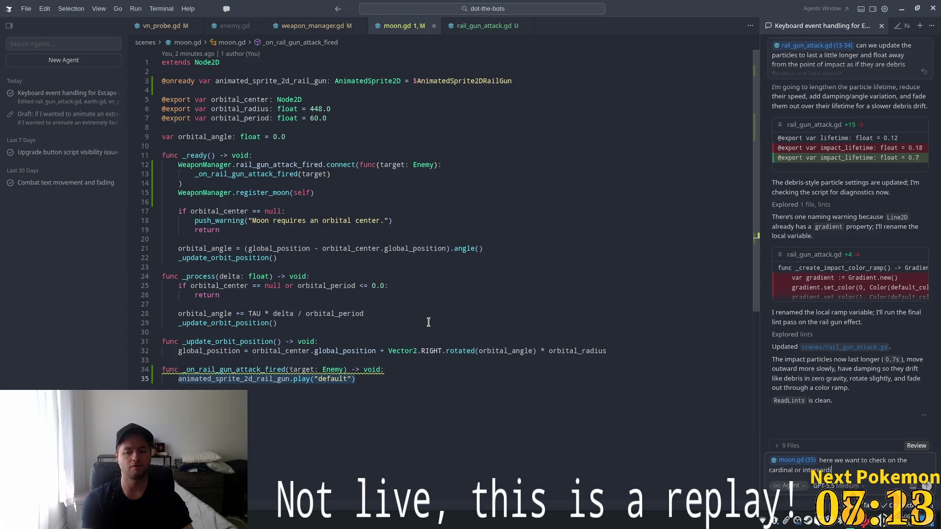
text( direction of)
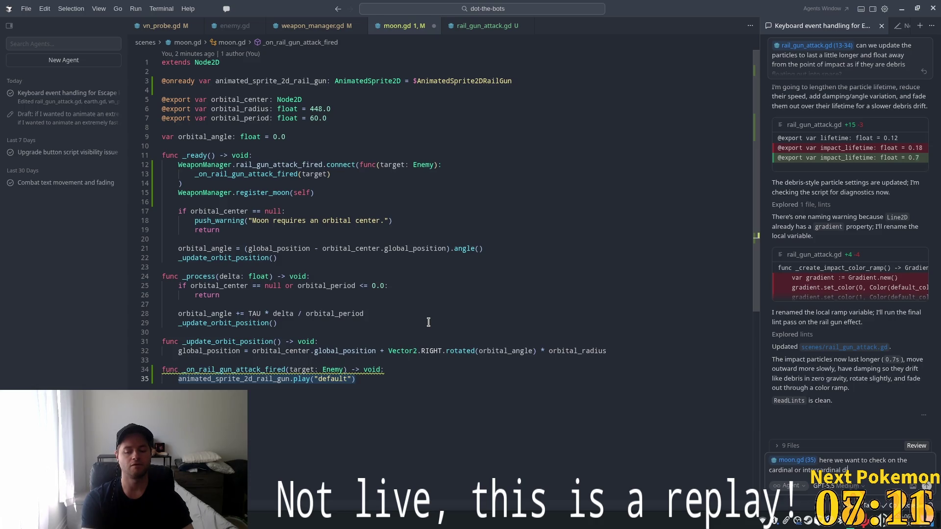
text( the ene)
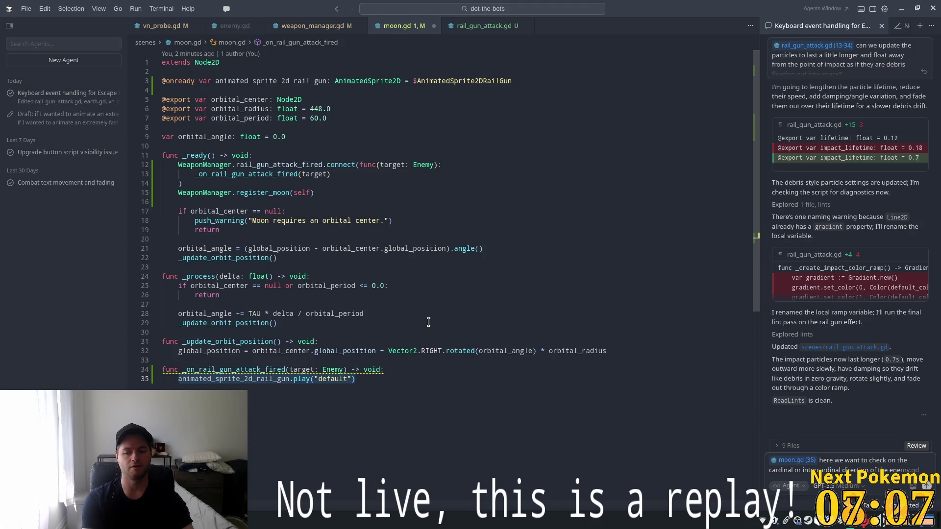
key(BackSpace)
key(BackSpace)
key(BackSpace)
key(BackSpace)
key(BackSpace)
key(BackSpace)
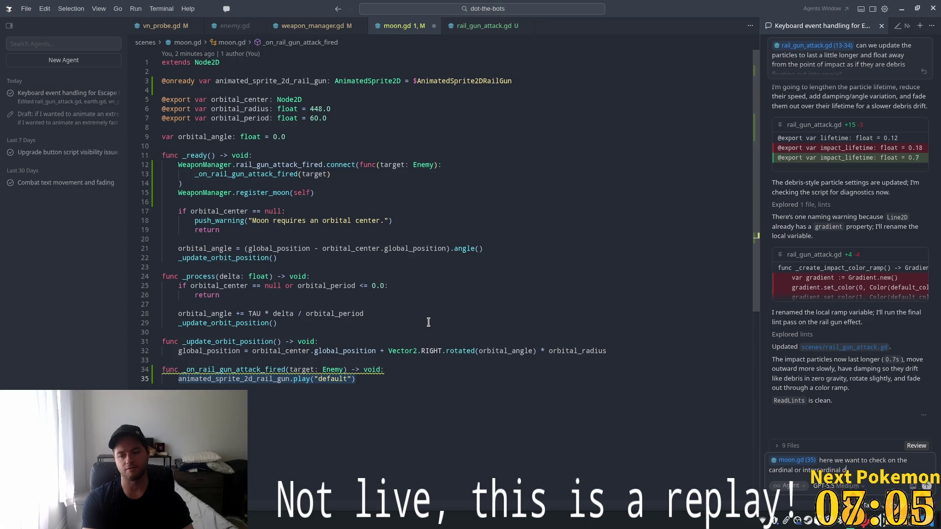
text(direc)
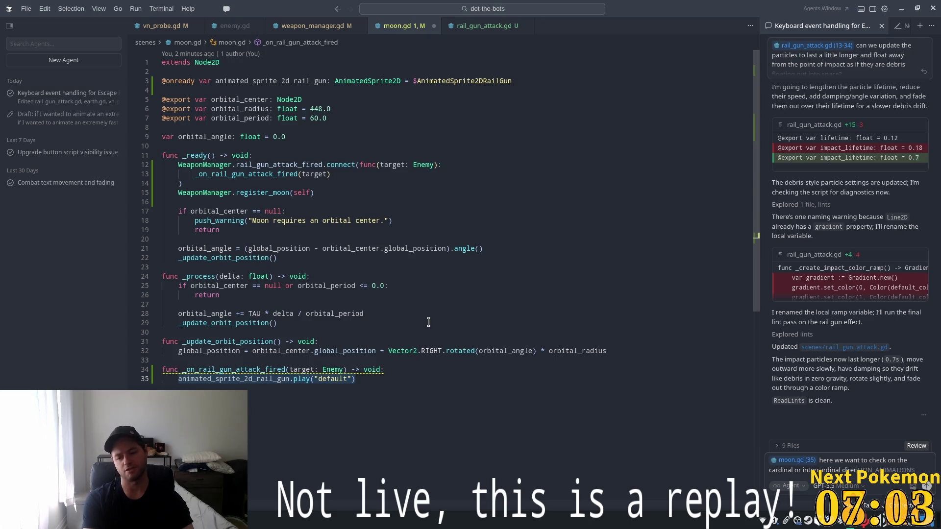
text(tion to)
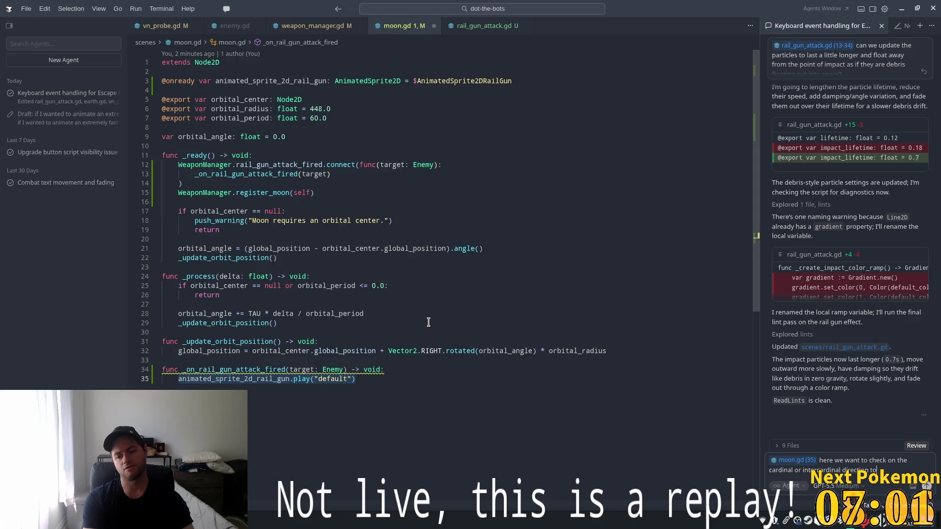
text( the enemy's p)
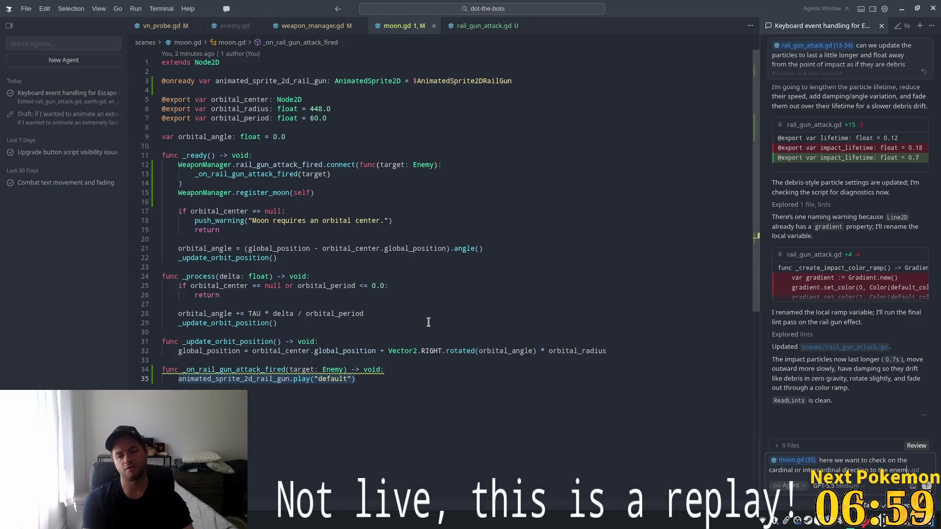
text(os)
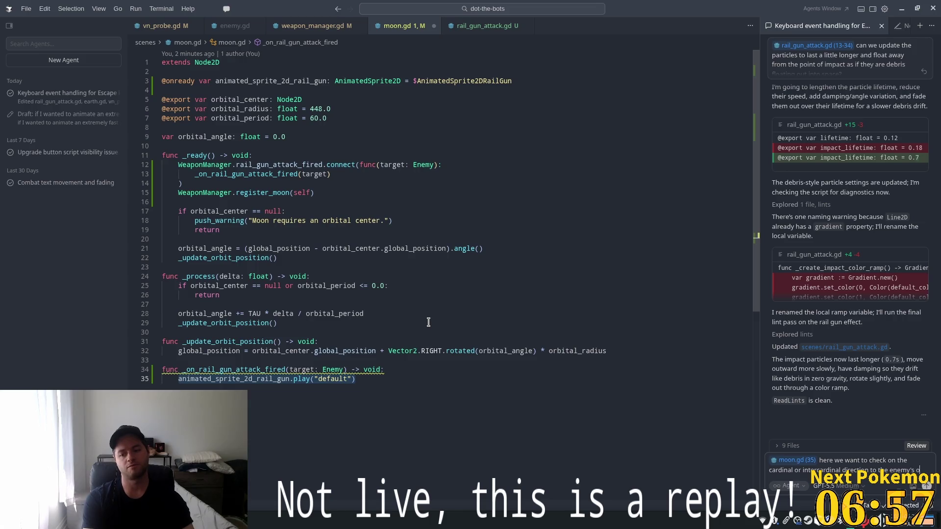
text(ition rela)
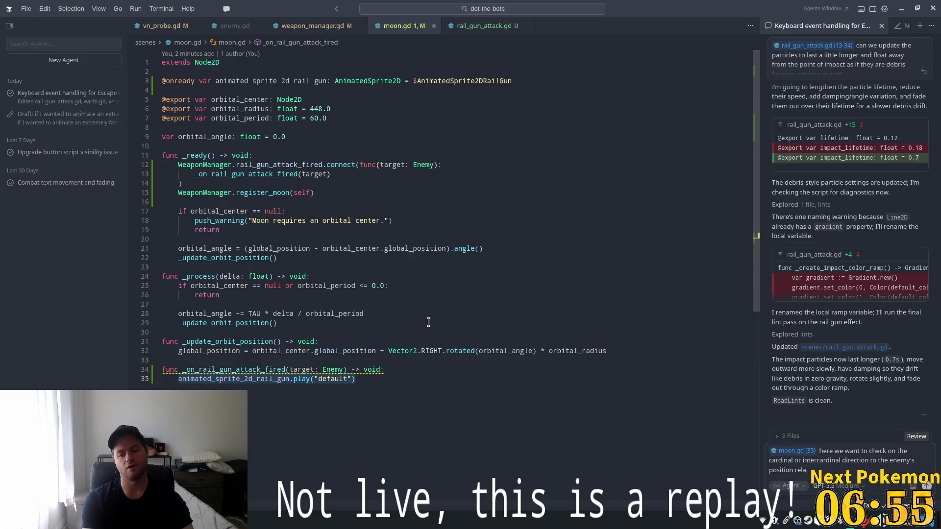
text(tive to the moon's )
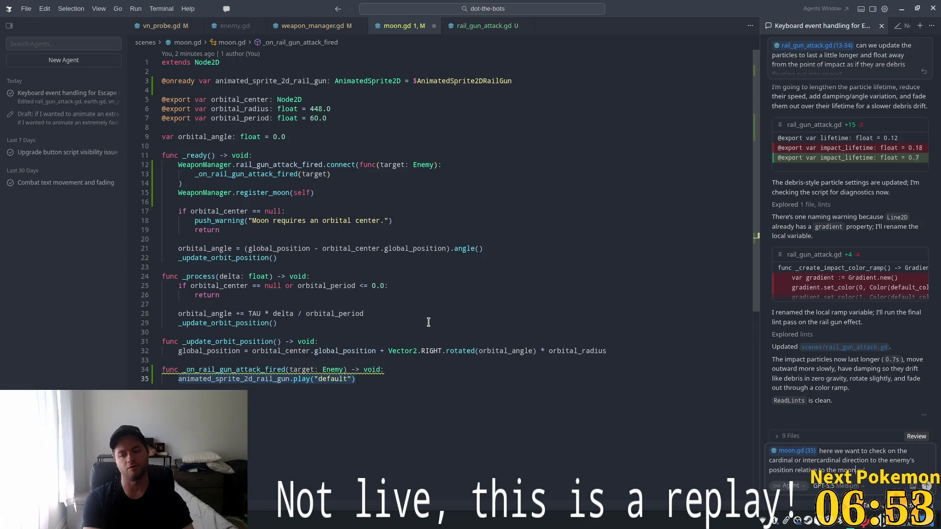
text(positio)
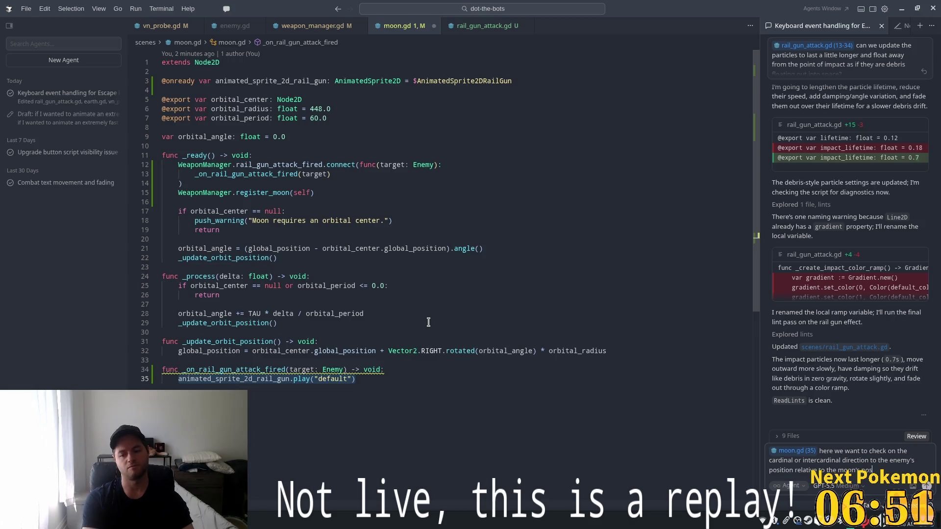
text(n and play)
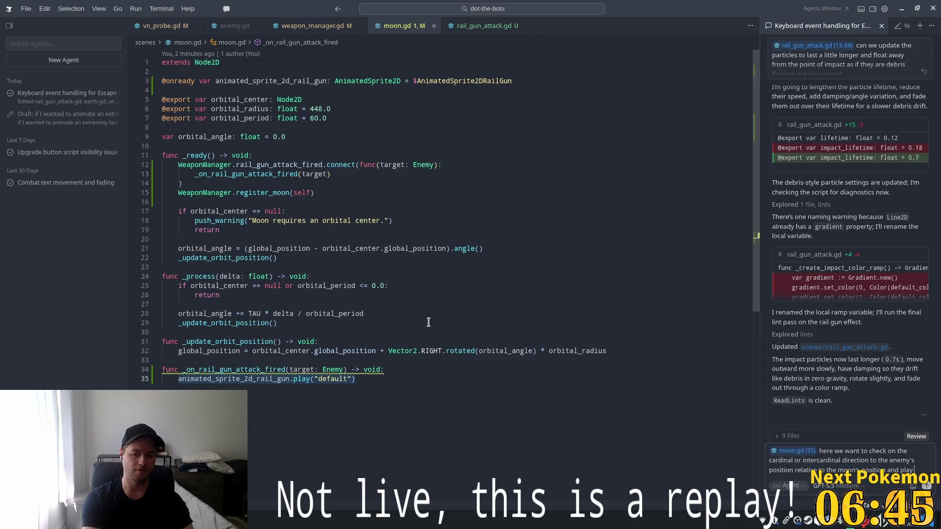
text( the animation)
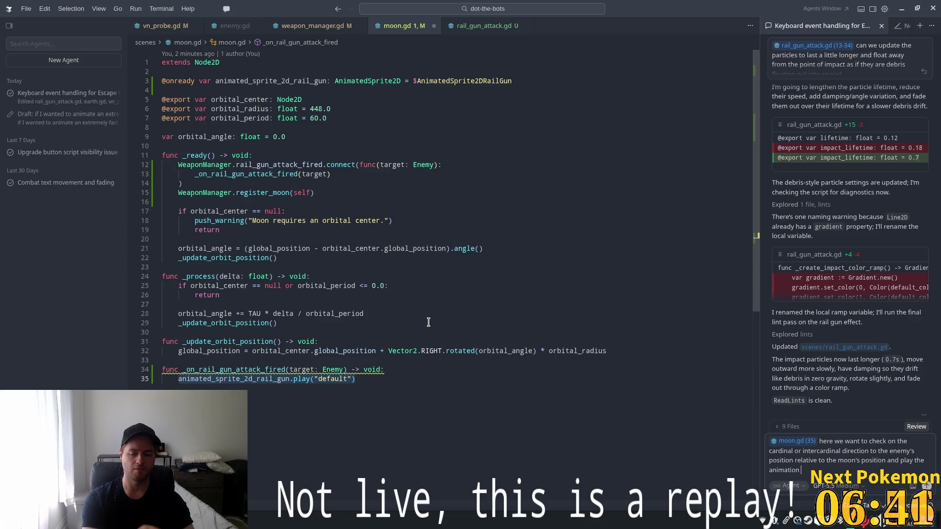
text( based on)
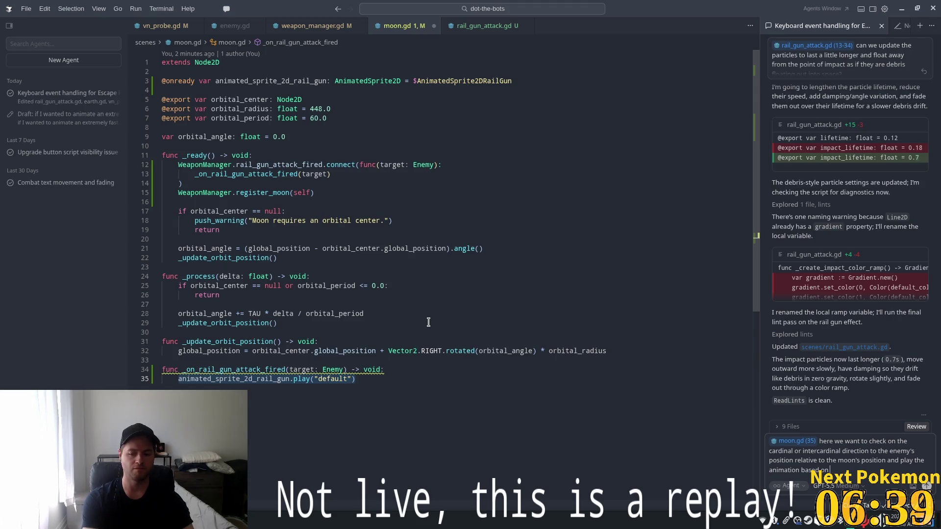
text( that.)
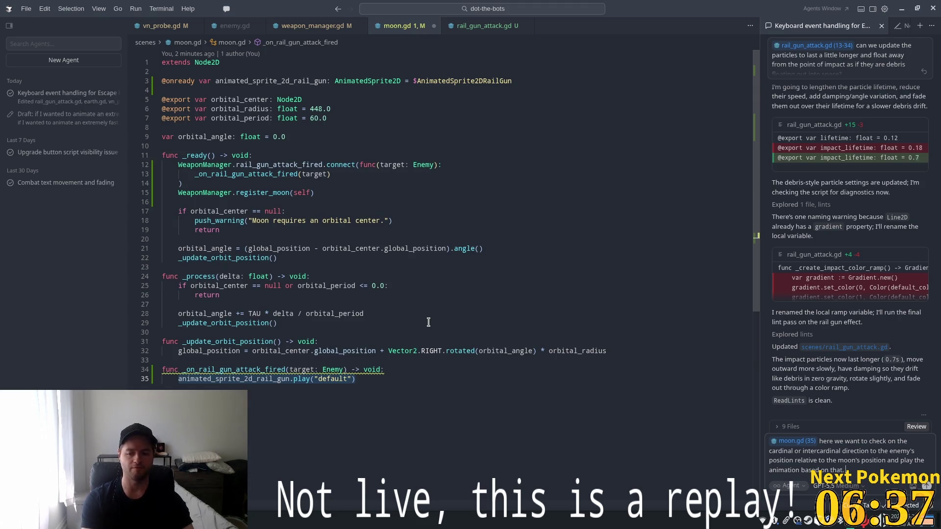
text(  the)
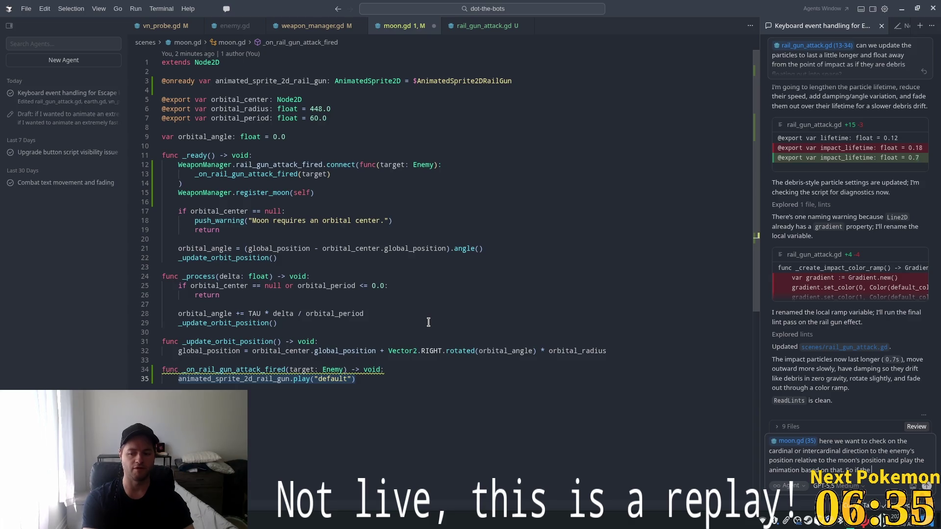
text( enemy is to the)
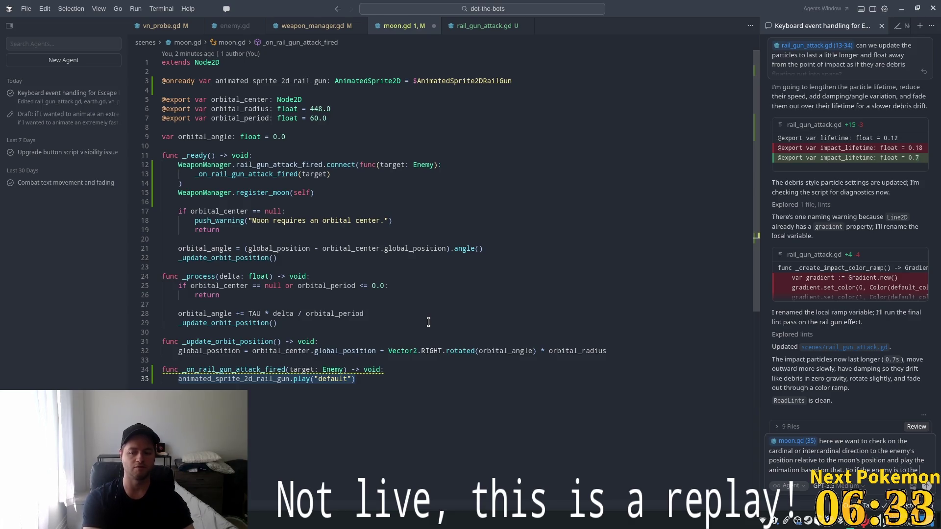
text(theast of)
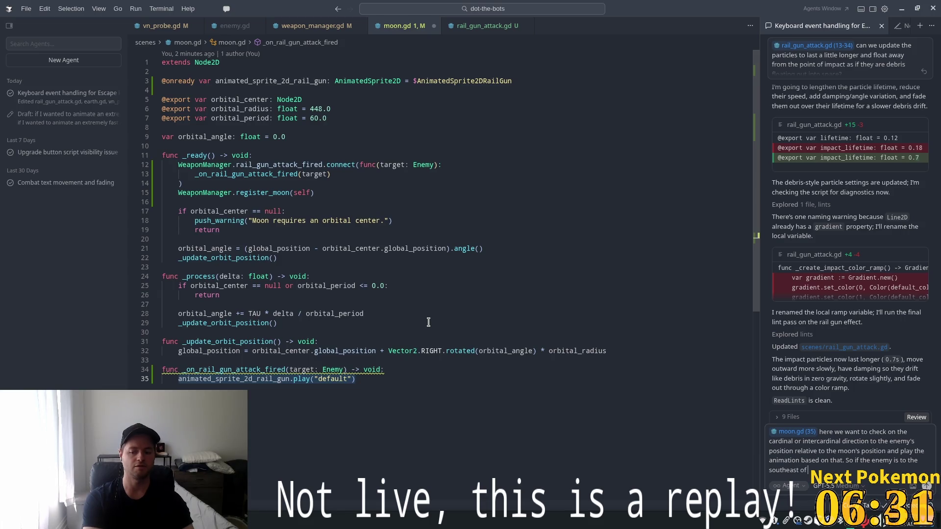
text( the m)
text( moon)
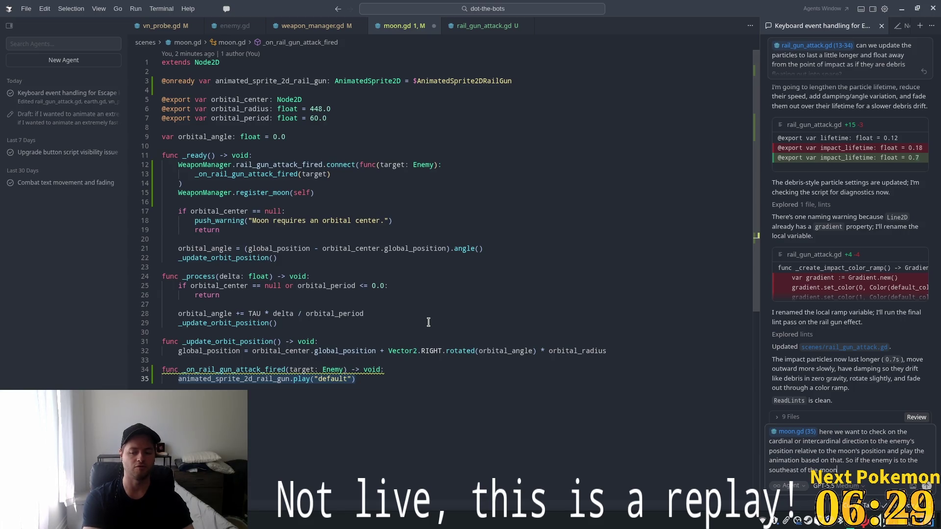
text( we pl)
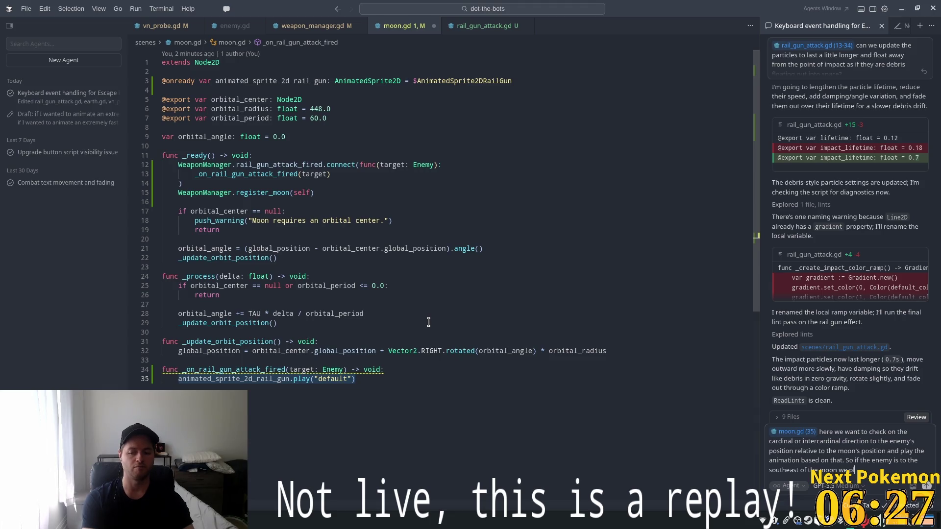
text(ay the "south)
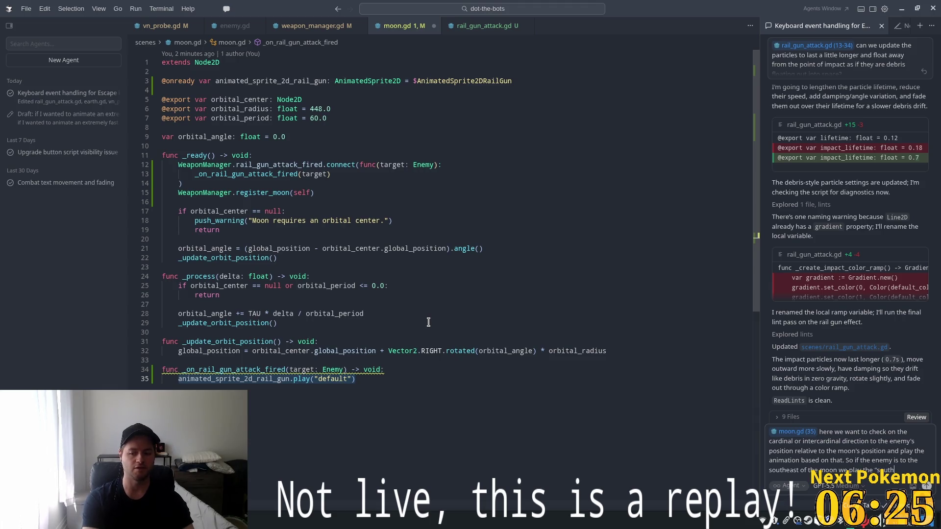
text(_eas)
text( animation_)
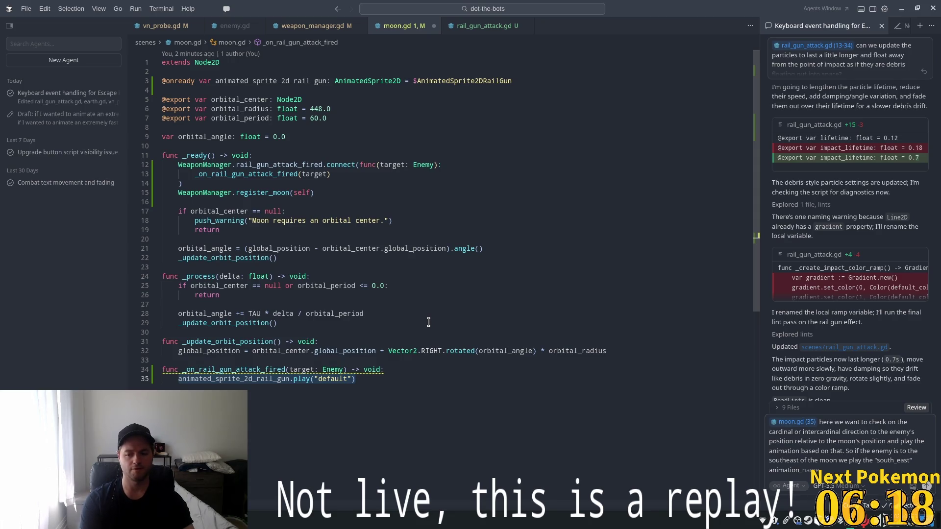
key(Return)
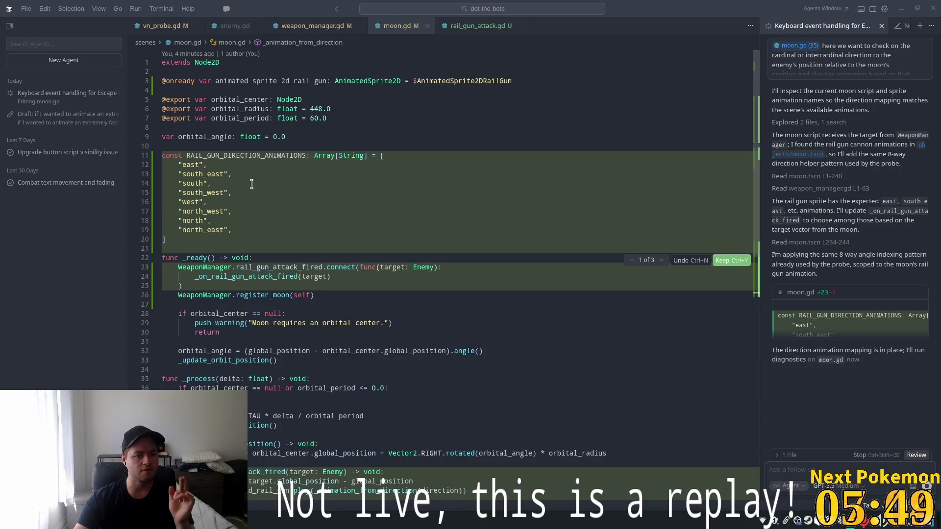
Review the agent's 8-way direction diff in moon.gd, checking the .angle() docs, and keep all edits.
scroll(234, 175, down, 2)
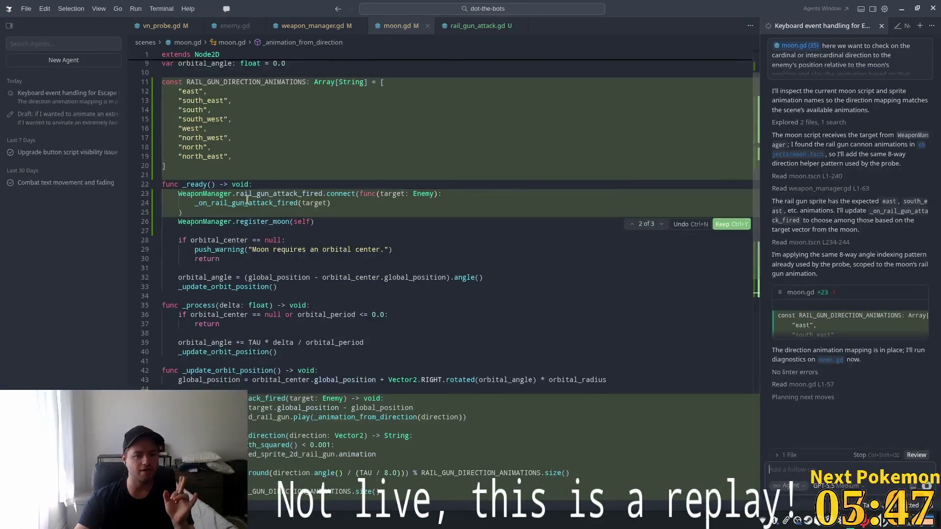
scroll(217, 204, down, 1)
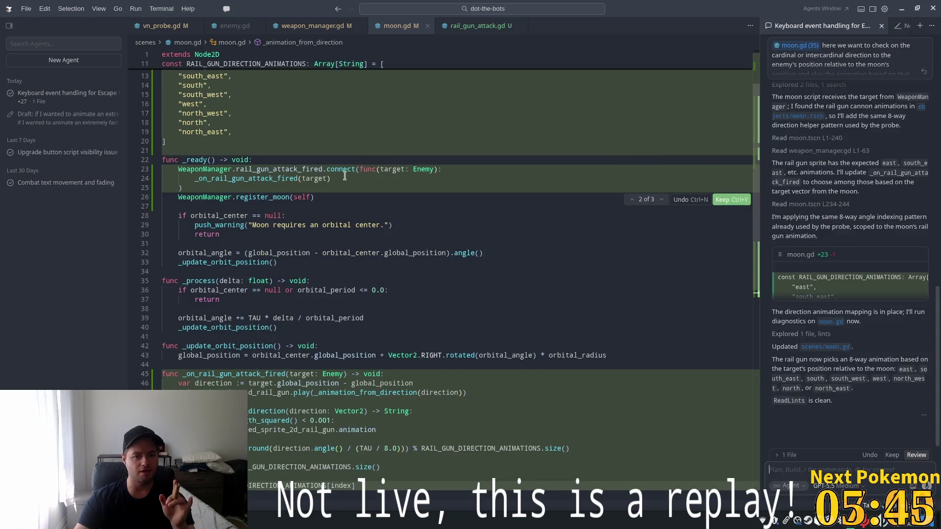
scroll(399, 182, down, 1)
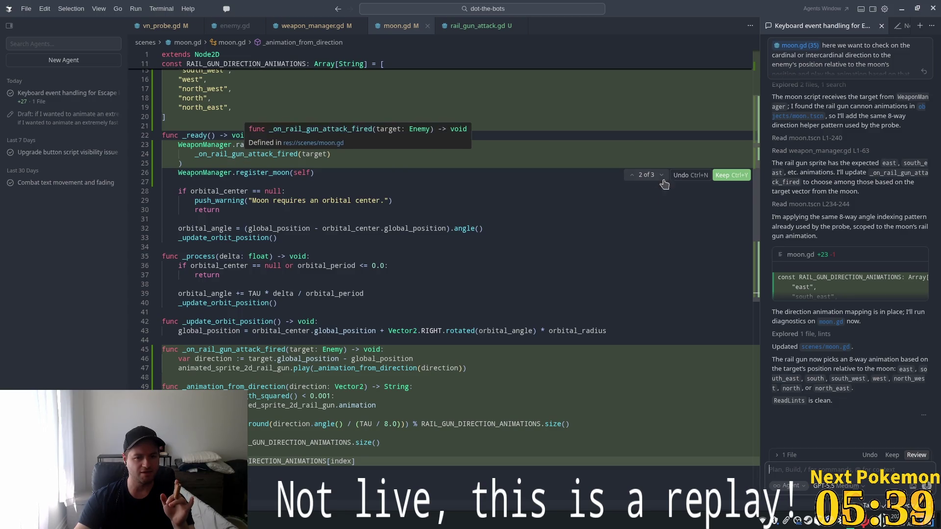
mouse_move(464, 228)
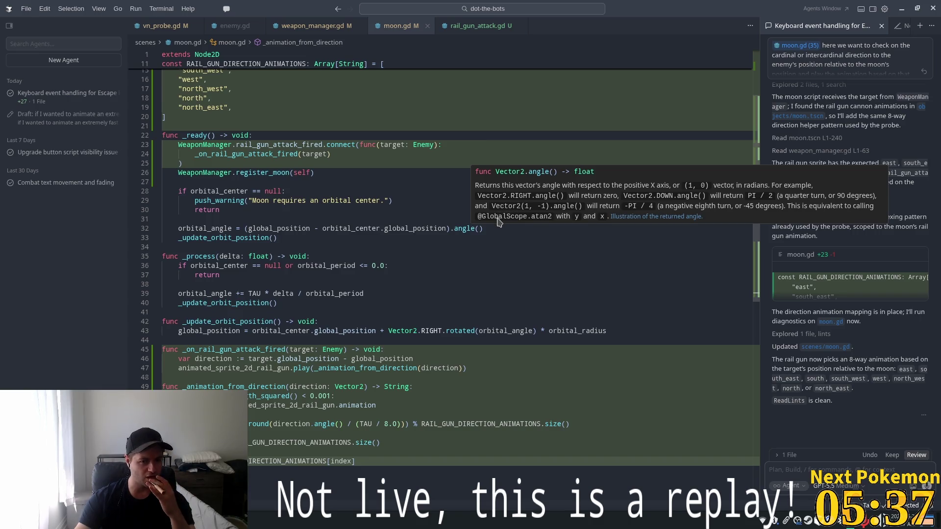
scroll(494, 223, down, 1)
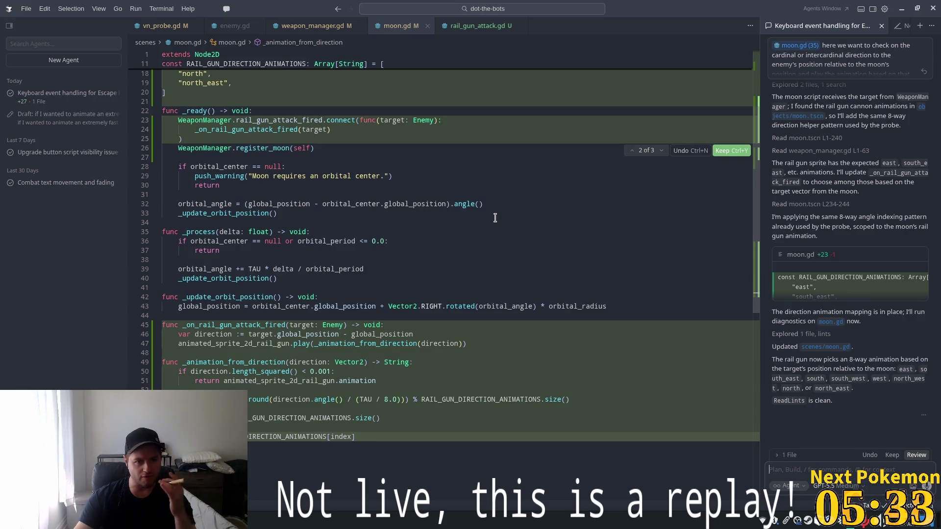
scroll(493, 219, down, 2)
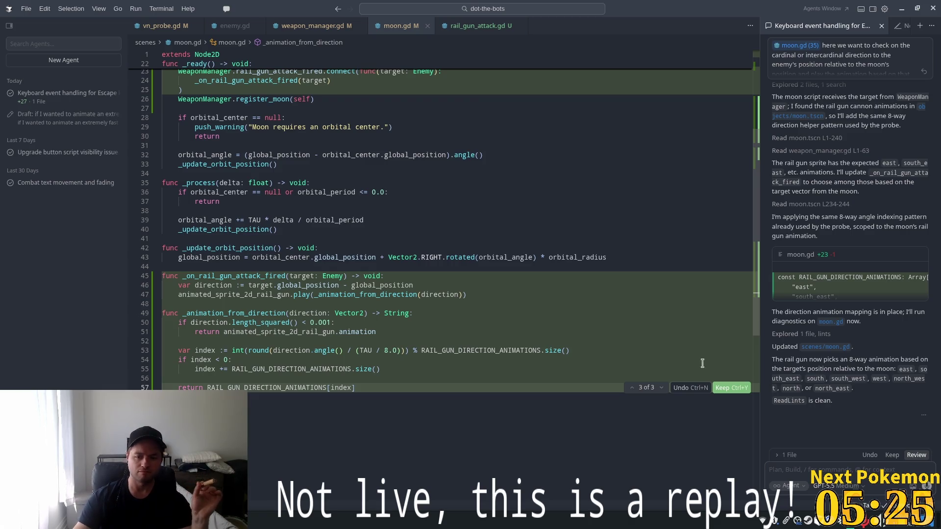
click(892, 455)
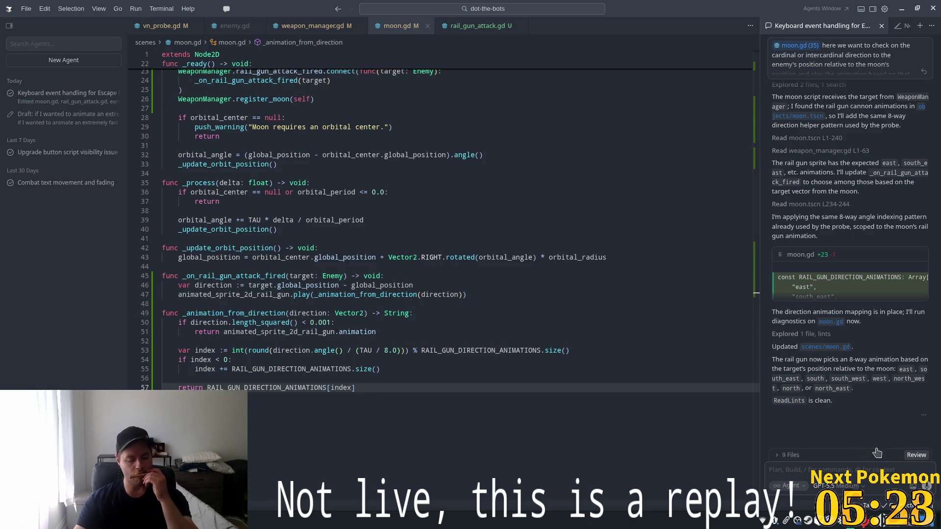
Test-run the game in Godot to check the moon's directional rail gun, then return to moon.gd in Cursor.
click(529, 219)
key(alt+Tab)
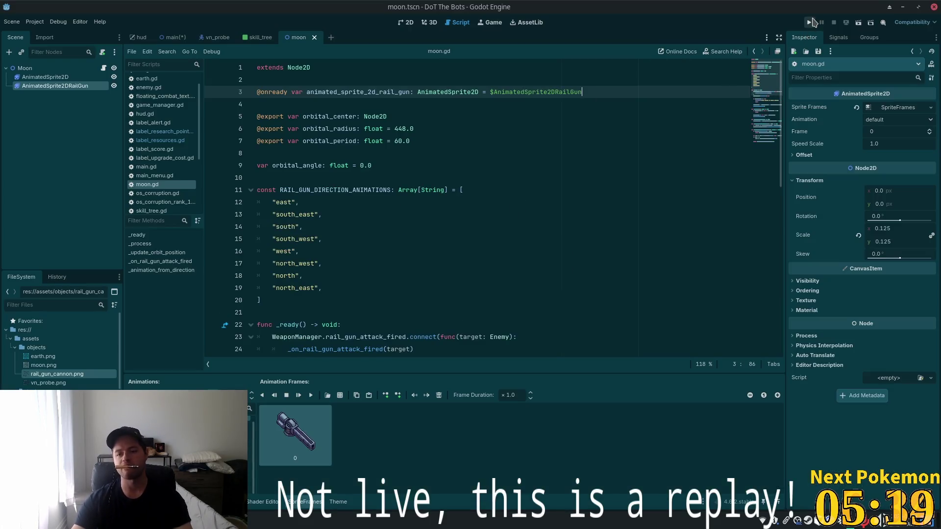
click(810, 22)
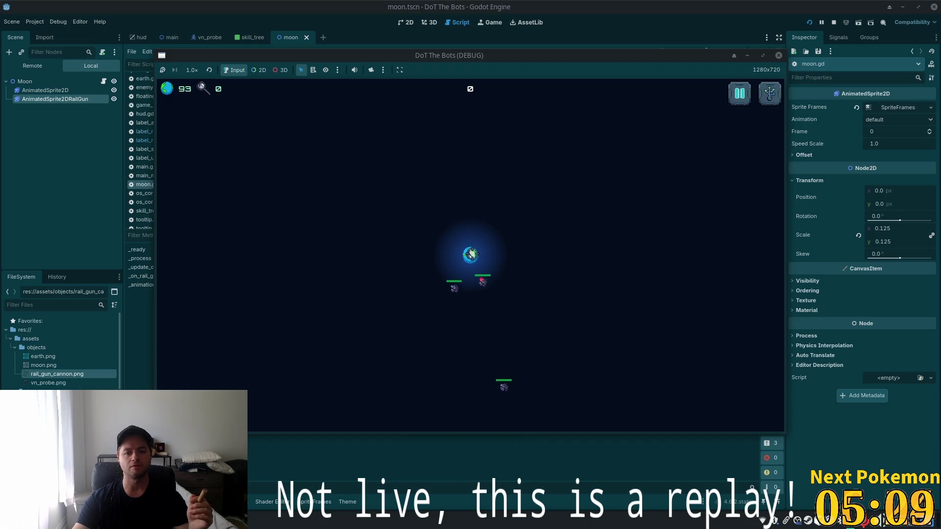
click(681, 6)
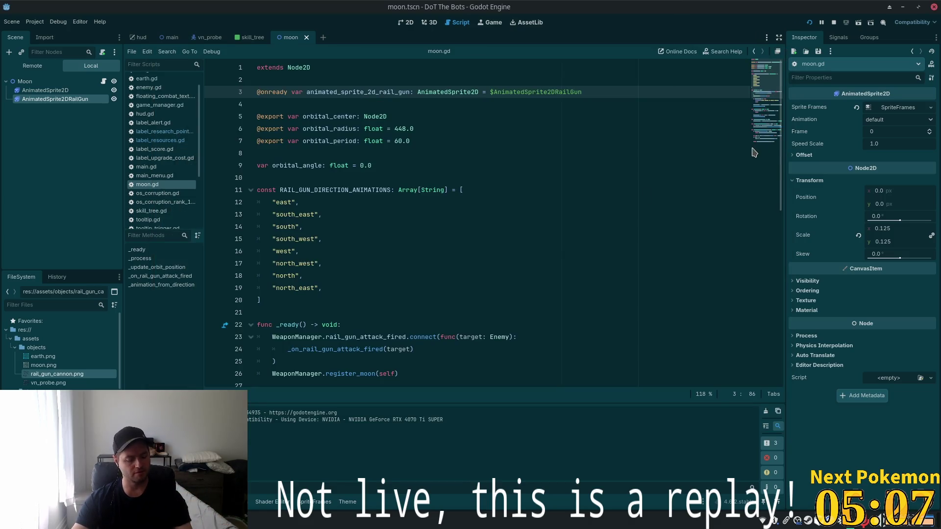
key(alt+Tab)
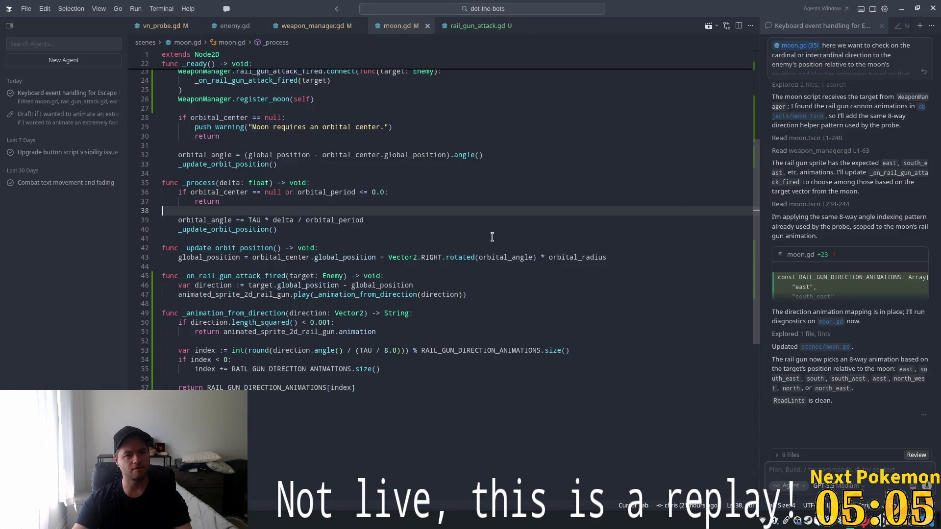
Read through the agent's proposed 8-way direction edits in moon.gd.
scroll(495, 234, up, 7)
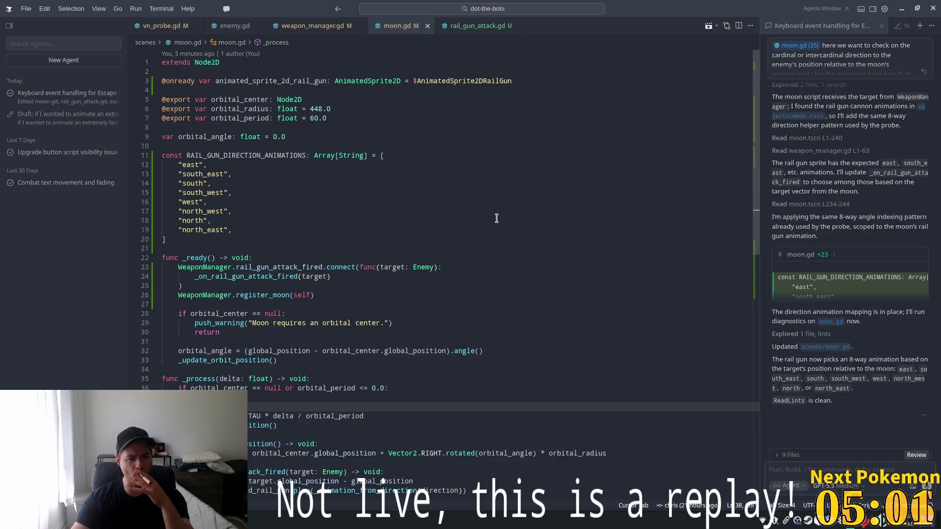
scroll(490, 215, down, 3)
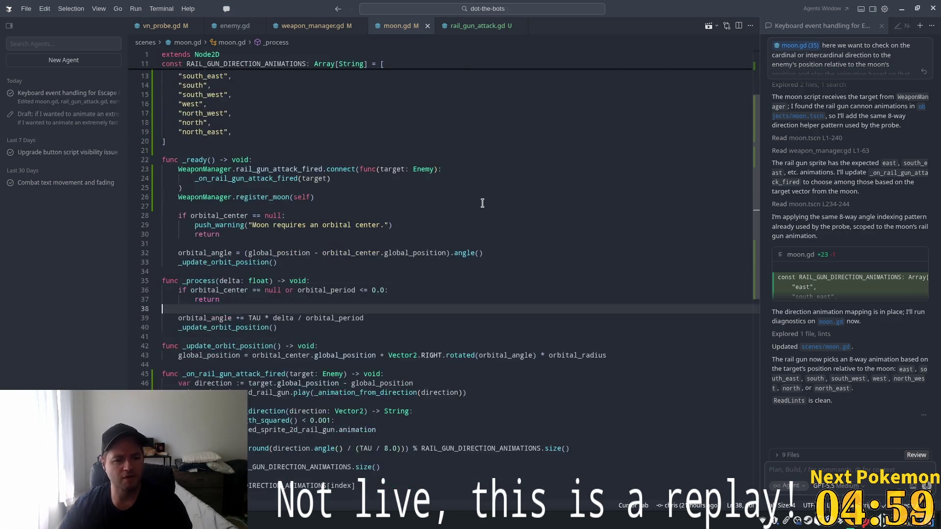
scroll(470, 214, down, 4)
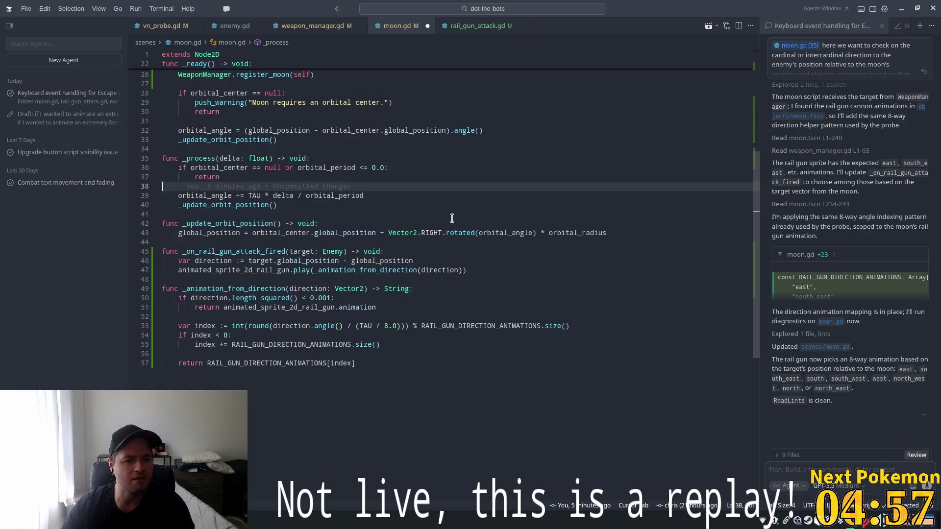
scroll(468, 225, up, 2)
scroll(470, 228, up, 6)
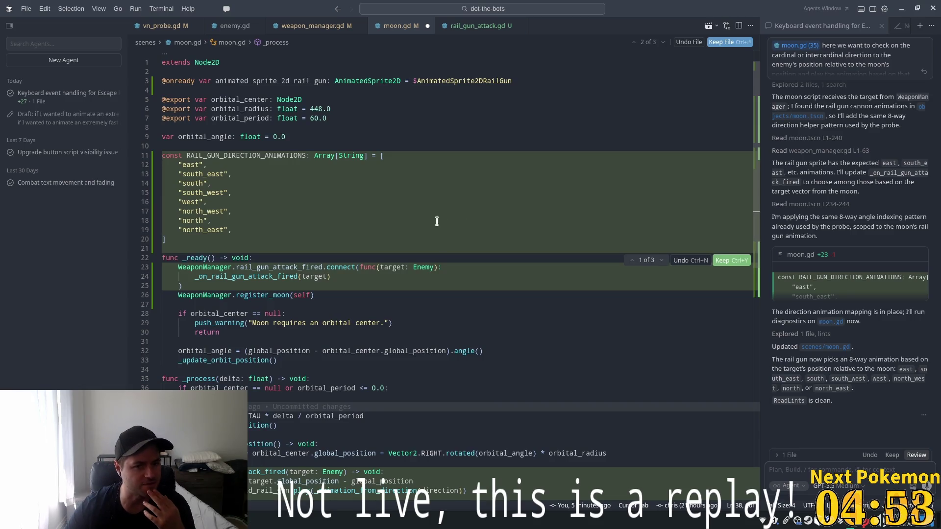
scroll(420, 238, down, 2)
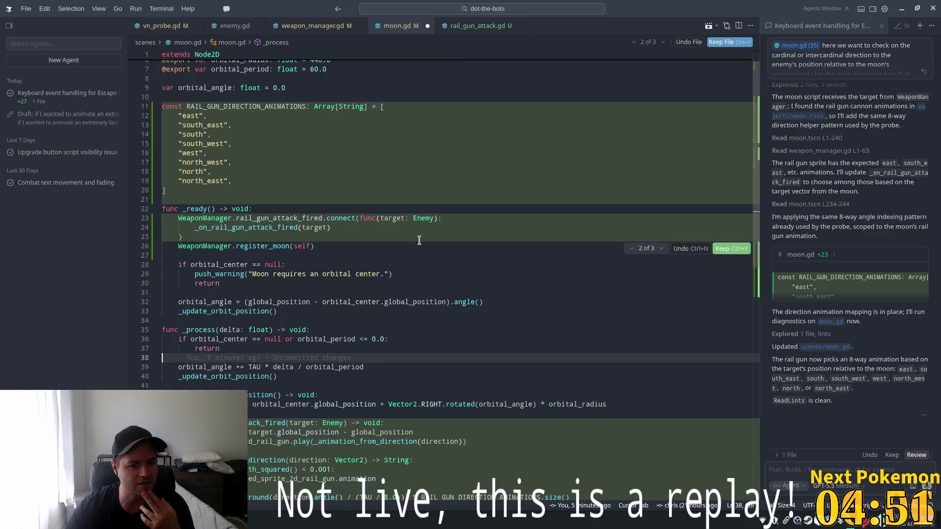
scroll(405, 231, down, 4)
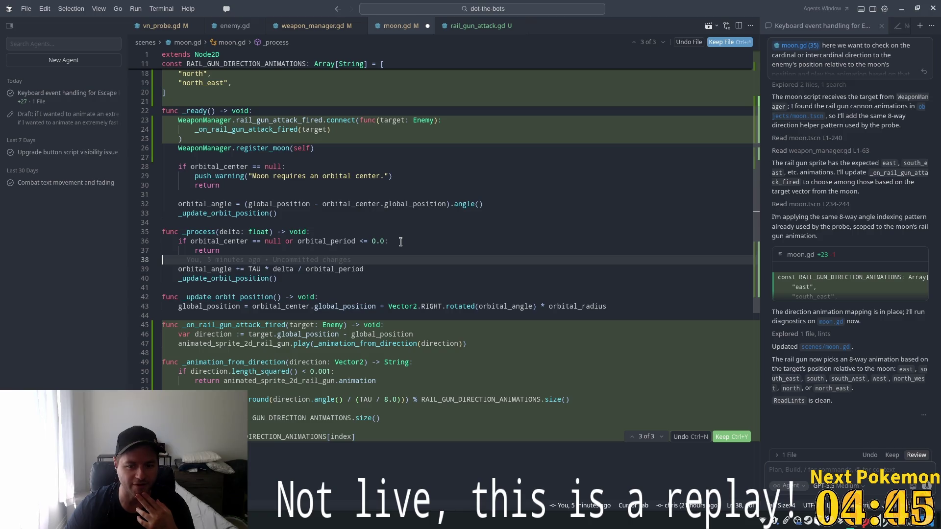
scroll(399, 241, up, 5)
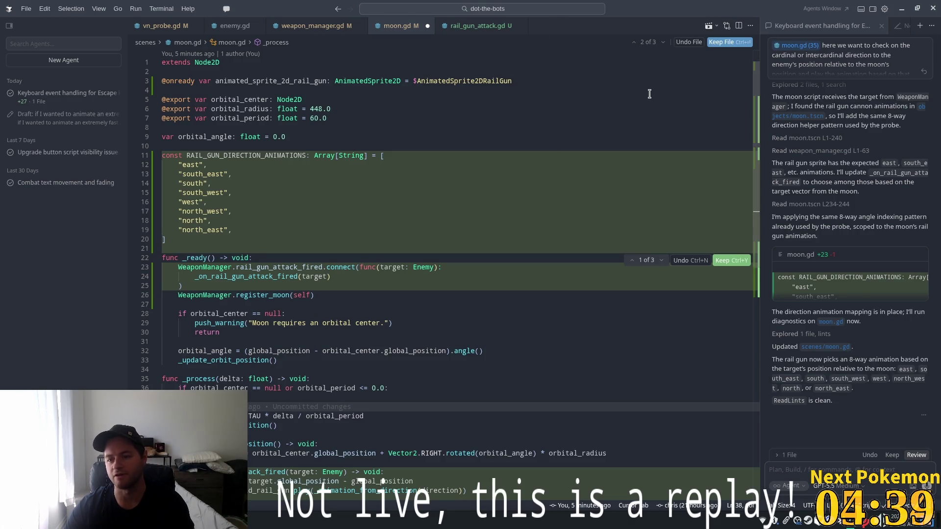
scroll(862, 174, up, 2)
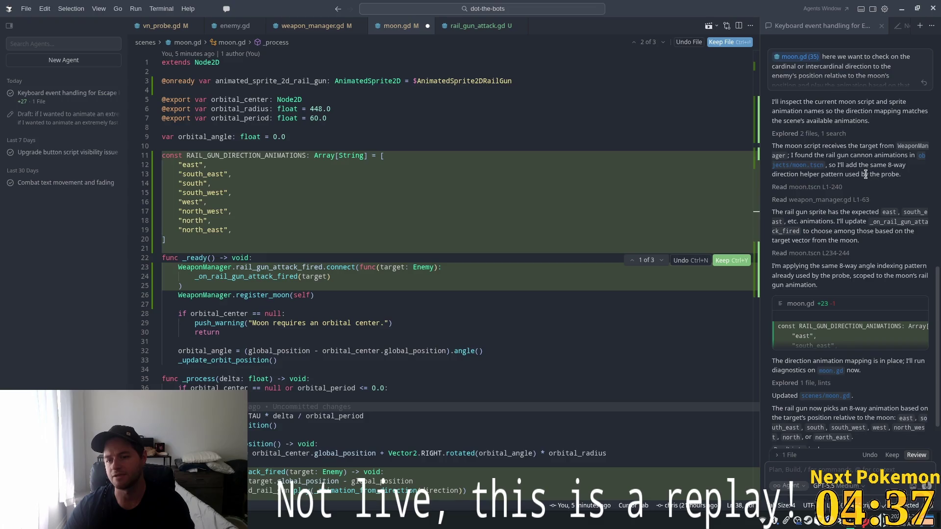
scroll(851, 213, down, 2)
scroll(851, 213, up, 2)
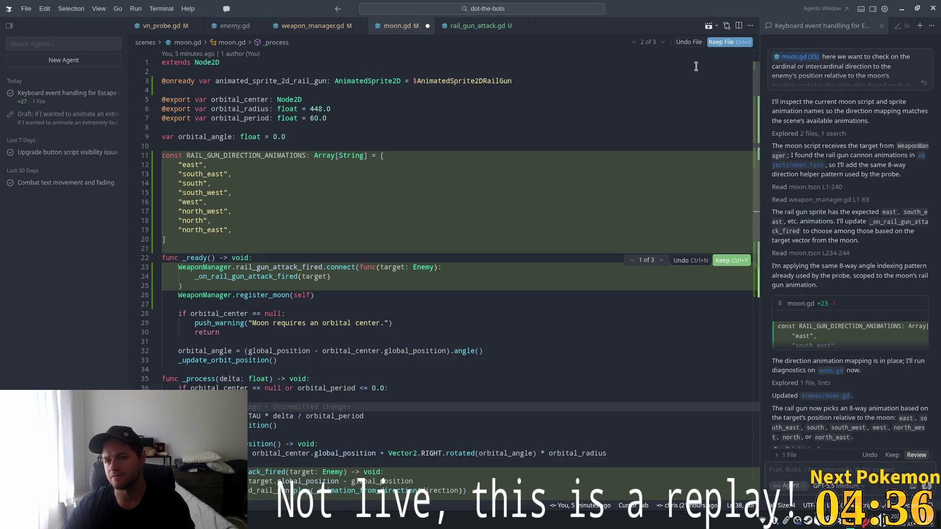
Step through the three diff hunks and keep all the moon.gd changes.
click(634, 45)
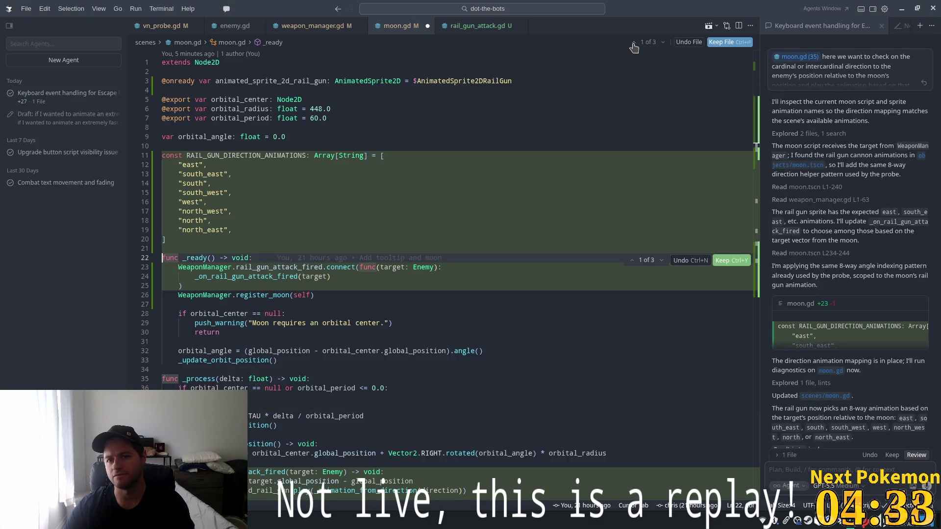
click(634, 44)
click(634, 44)
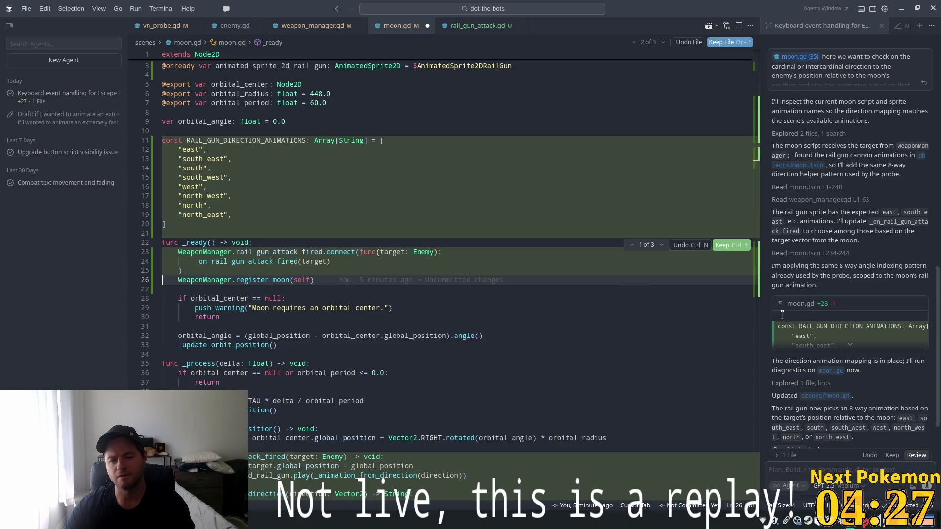
click(891, 455)
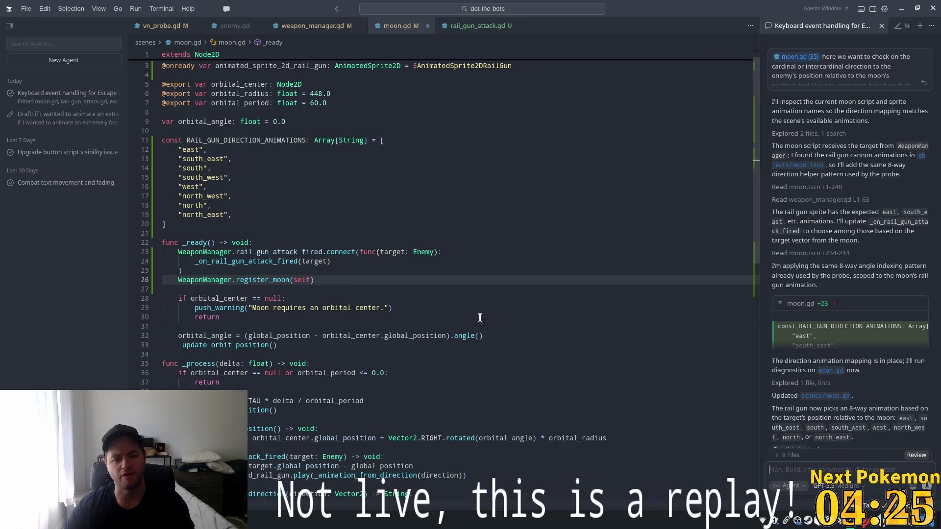
click(478, 318)
key(alt+Tab)
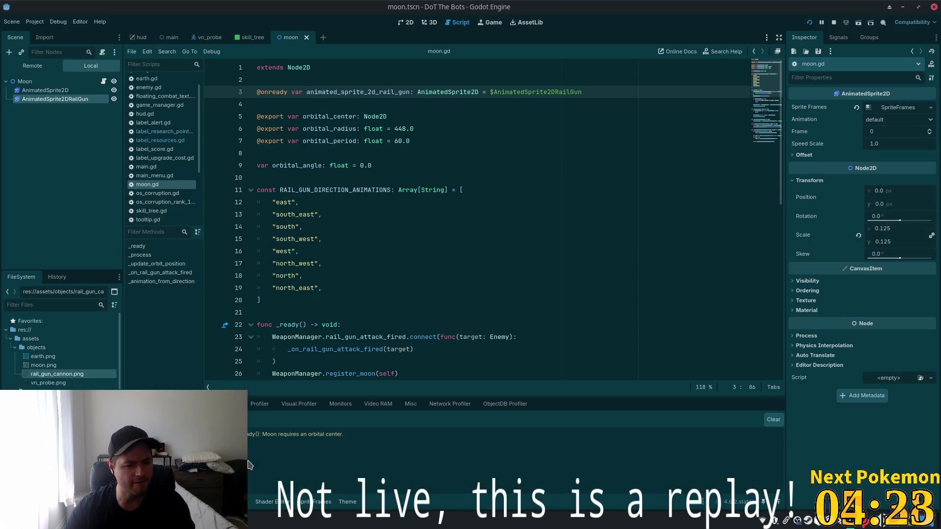
In the main scene, set the Moon's Orbital Center to Earth and run the game with F5.
double_click(284, 435)
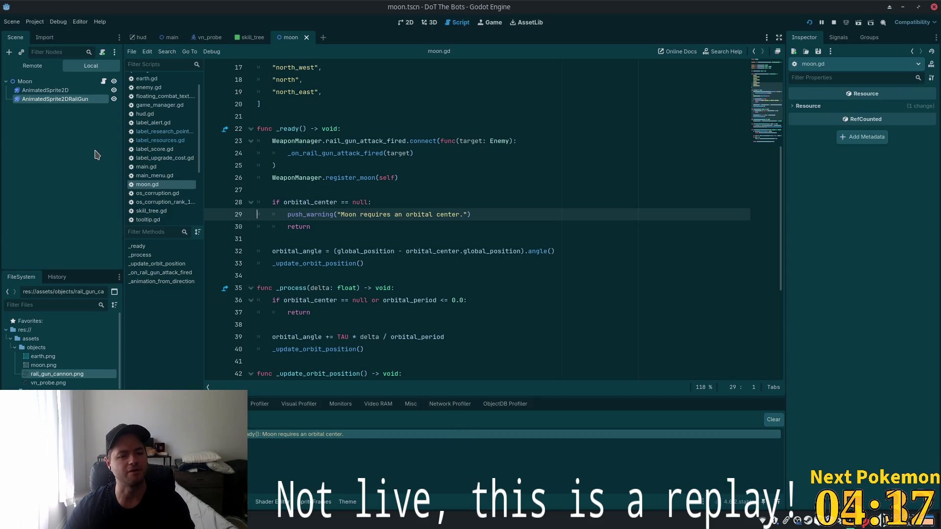
click(170, 38)
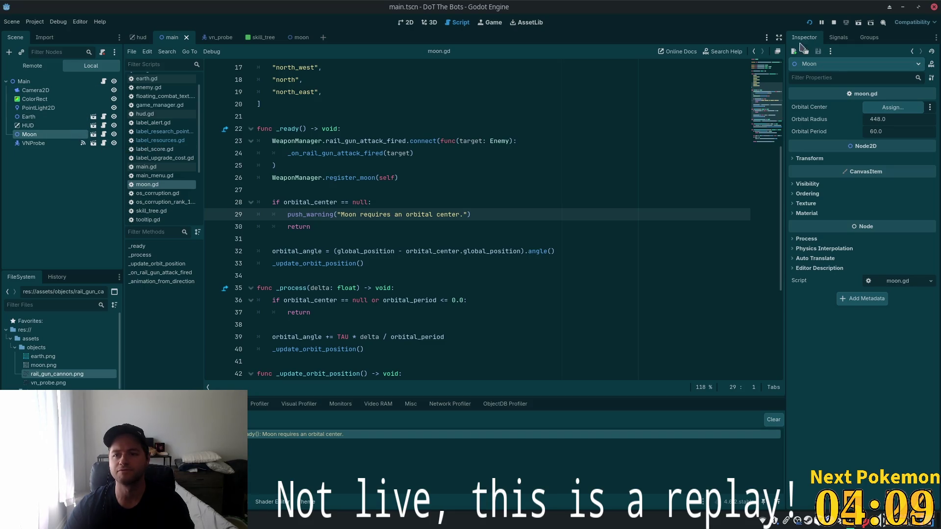
click(73, 143)
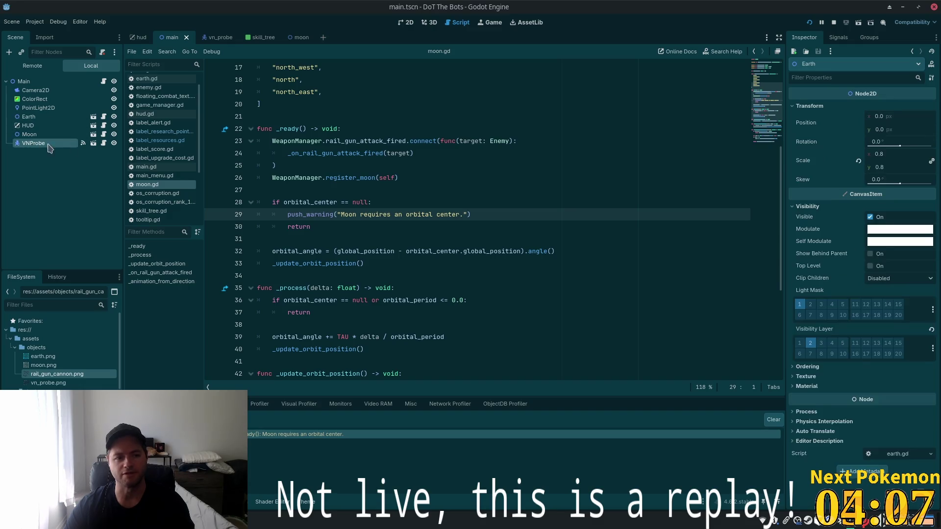
click(64, 134)
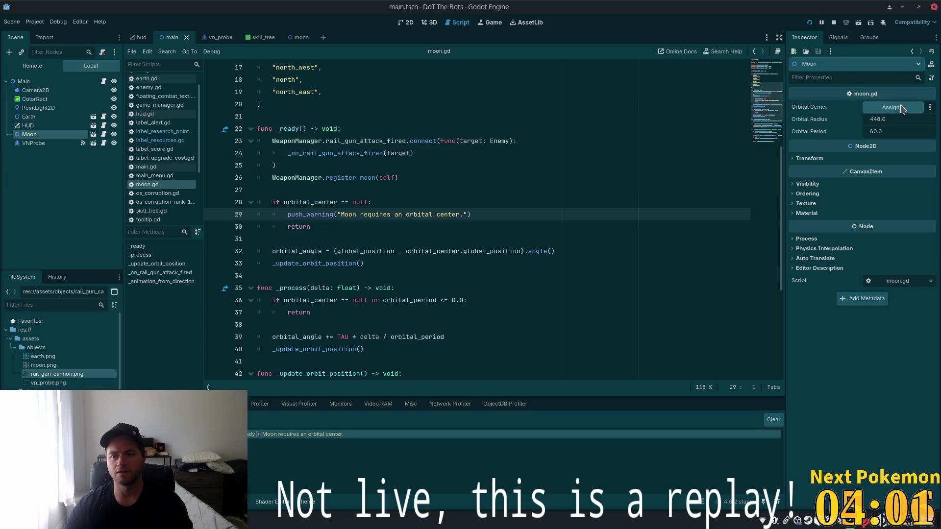
drag(30, 117, 867, 118)
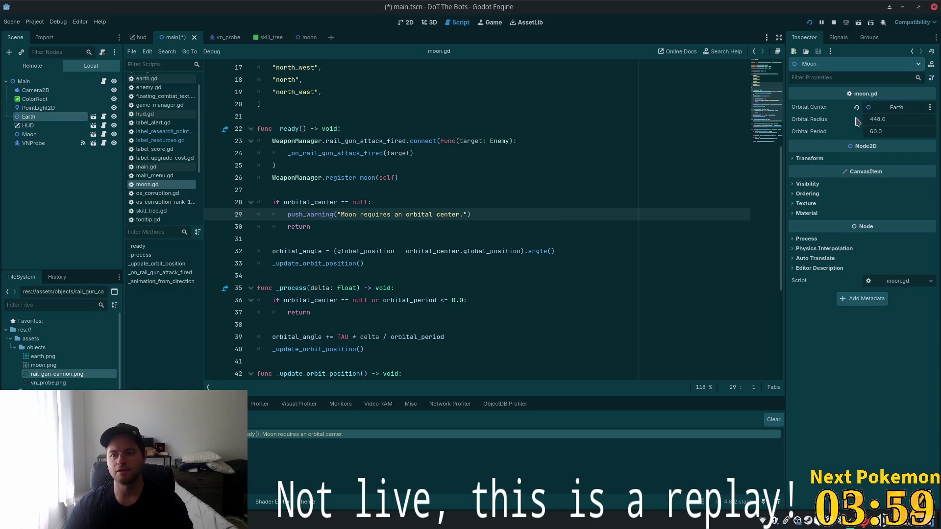
key(F5)
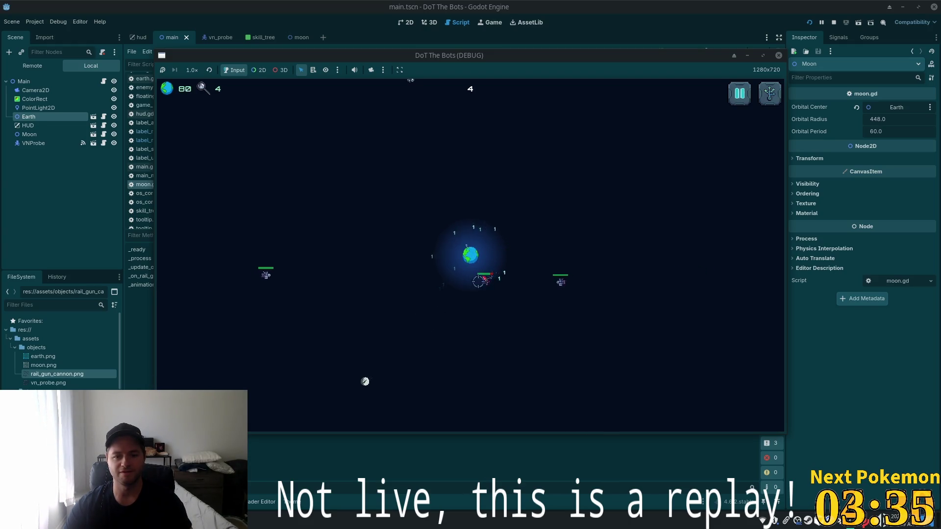
Aim the moon's rail gun at an enemy, then maximize the game window.
click(353, 371)
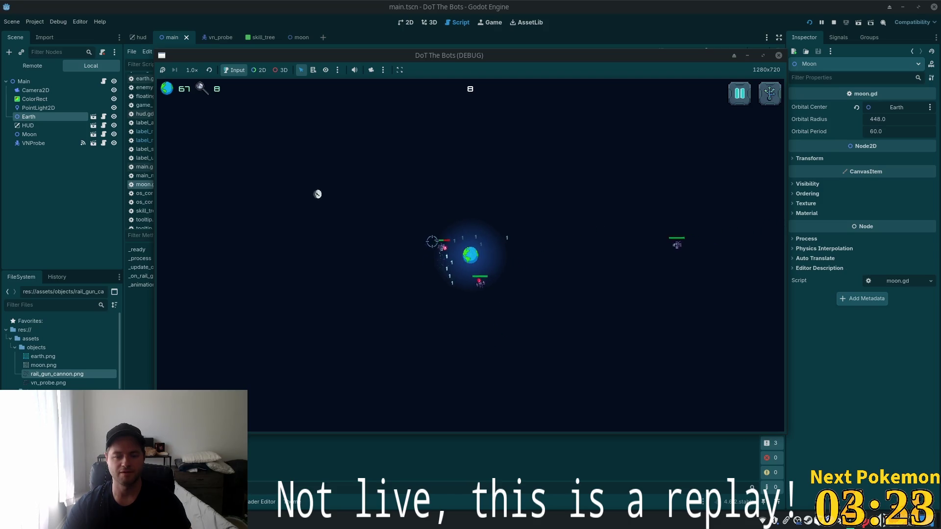
double_click(504, 62)
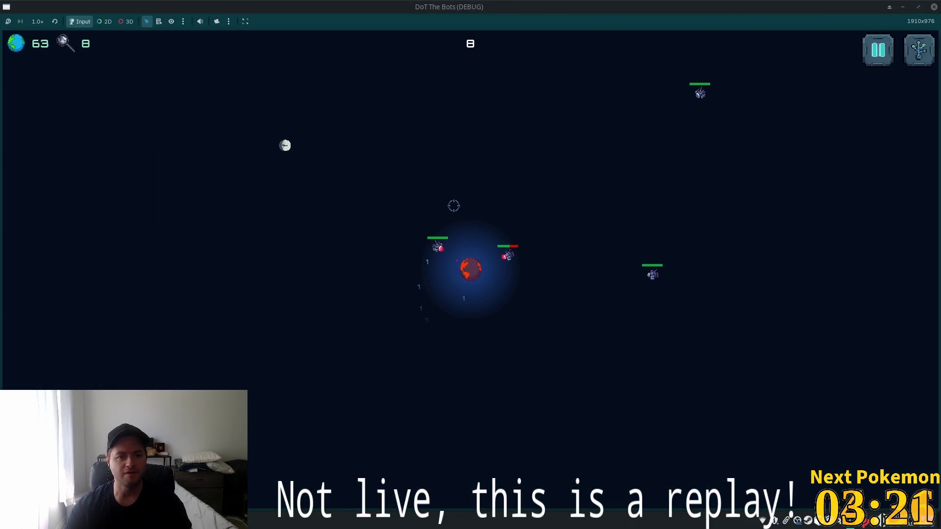
Target the upper-right bot and then the bots attacking the planet with the rail gun.
click(613, 184)
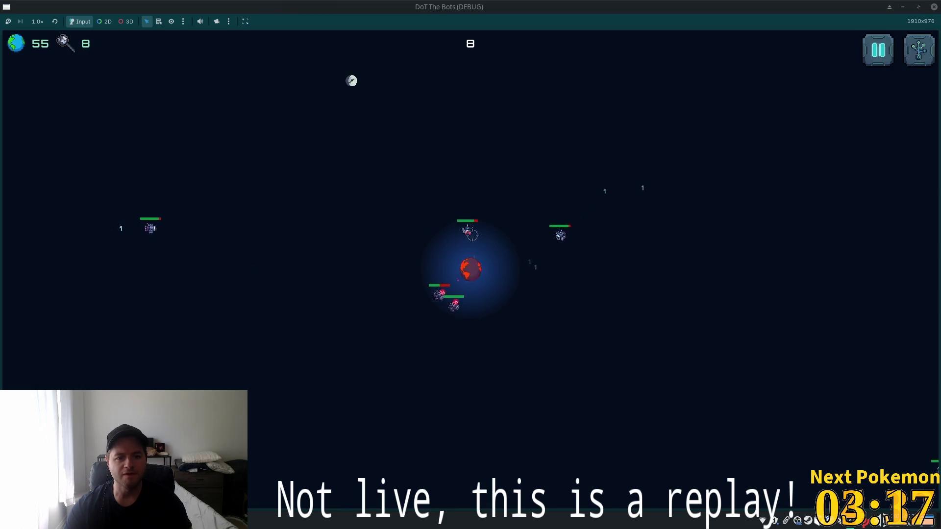
click(453, 232)
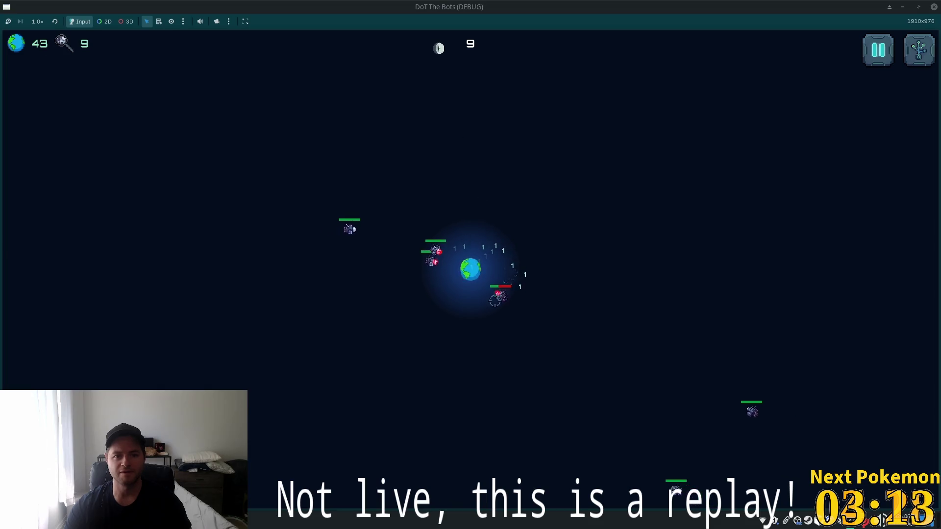
click(468, 230)
click(502, 244)
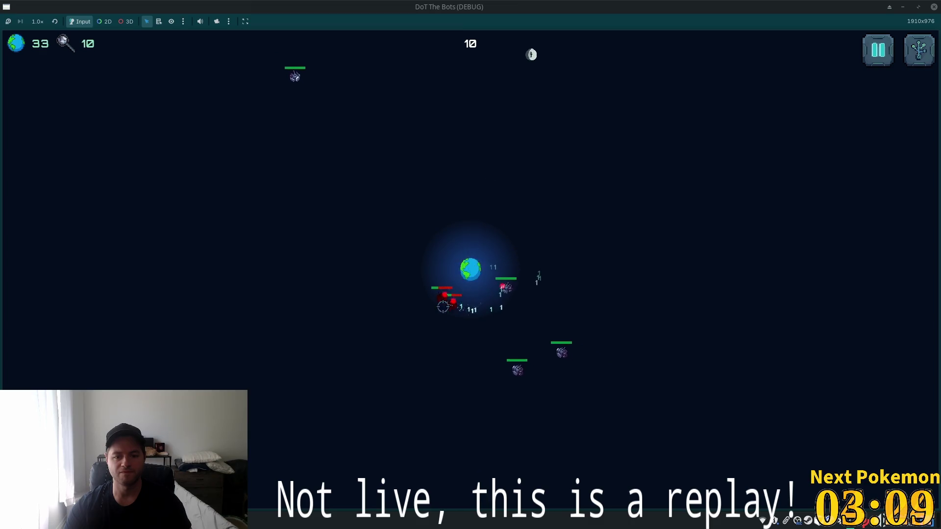
click(432, 261)
click(437, 273)
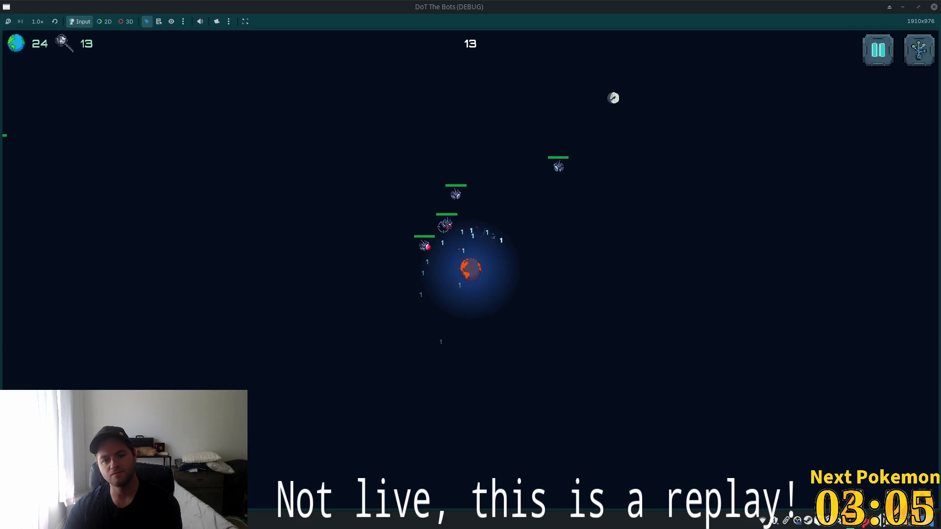
Keep retargeting bots after each kill, then buy the top skull upgrade and resume play.
click(520, 287)
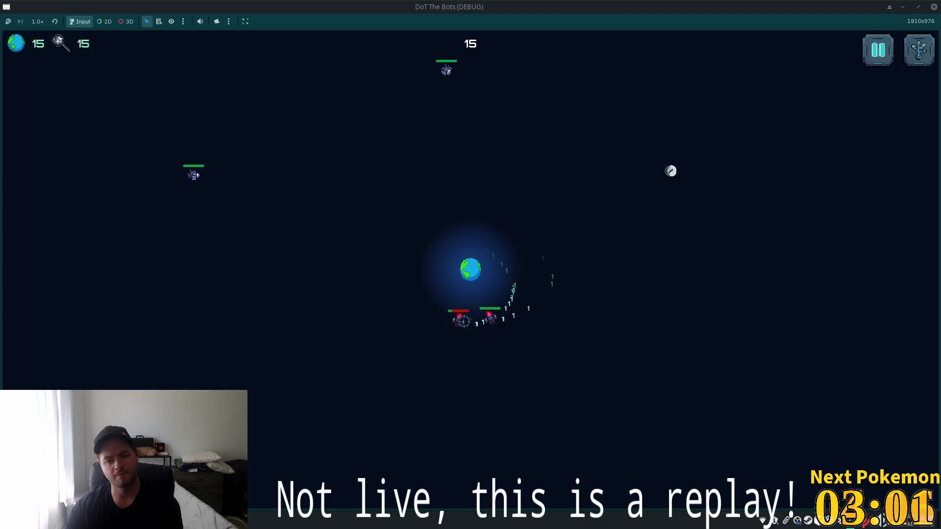
click(425, 286)
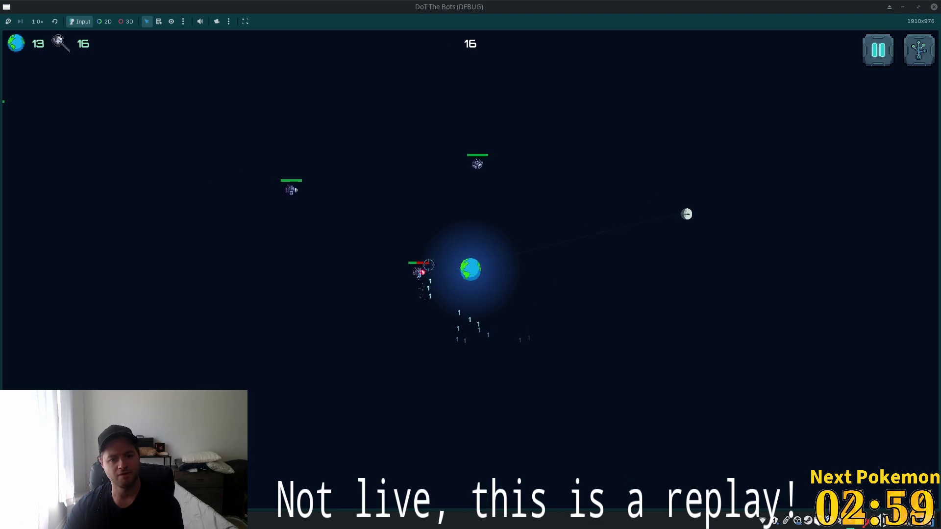
click(504, 245)
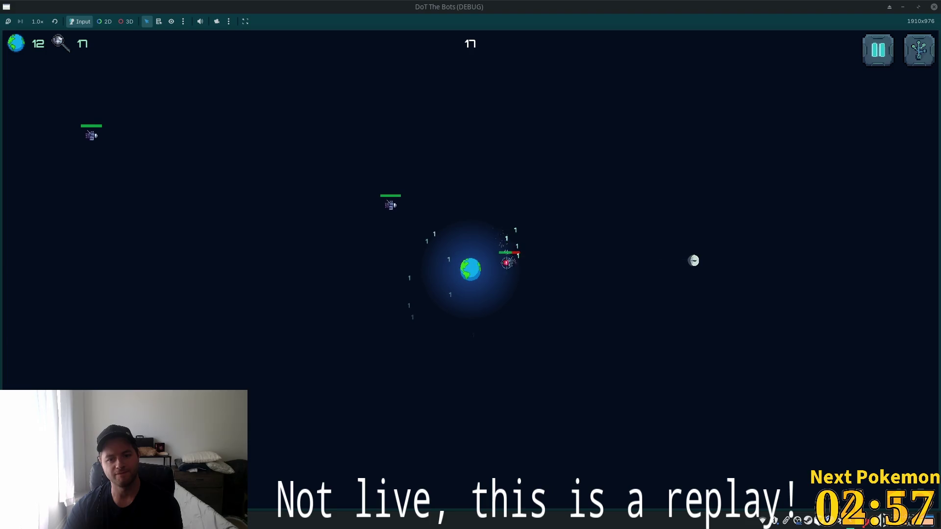
click(487, 220)
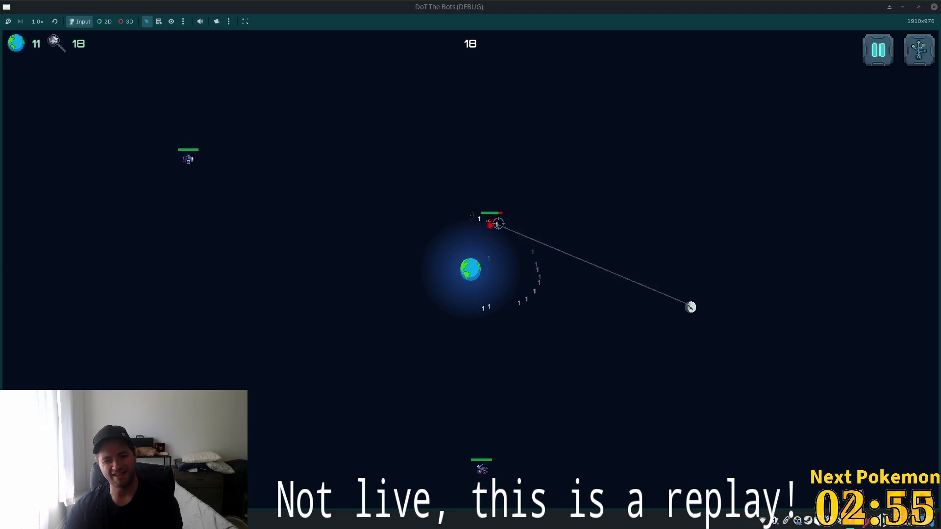
click(515, 286)
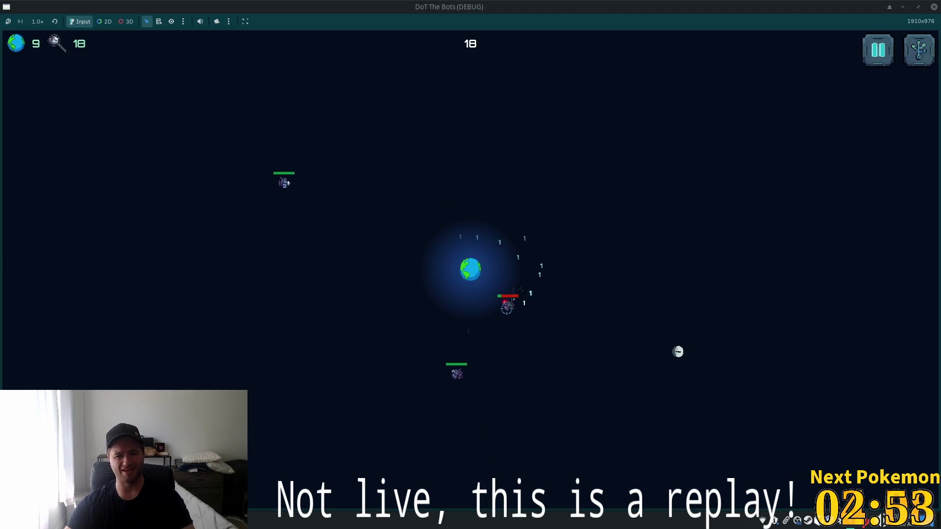
click(448, 326)
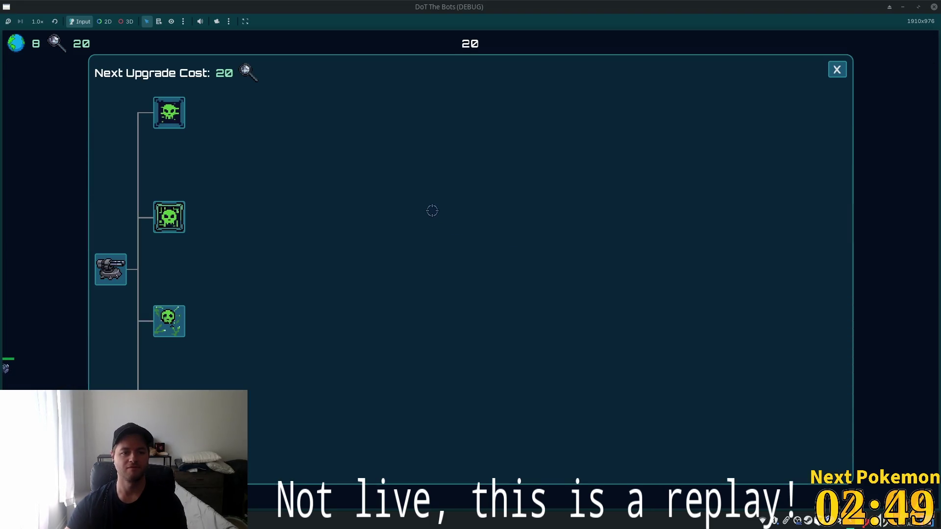
click(158, 118)
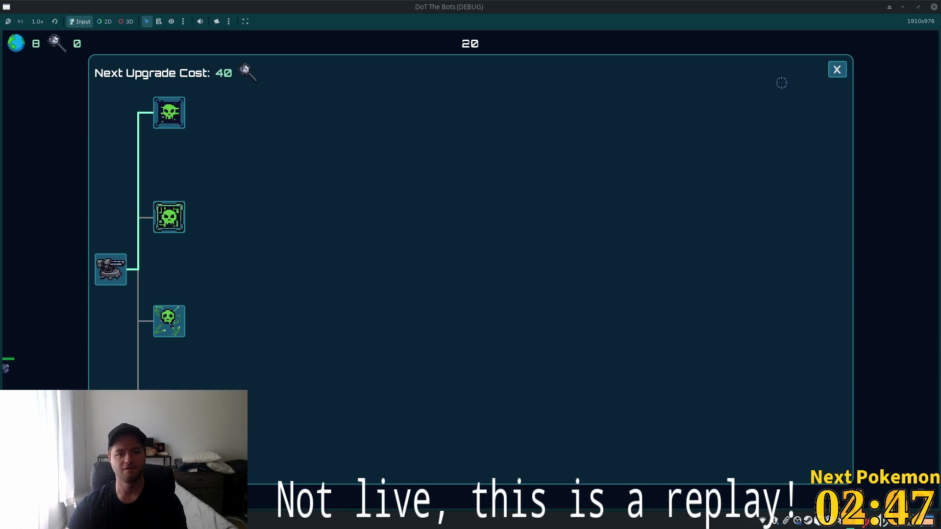
click(837, 70)
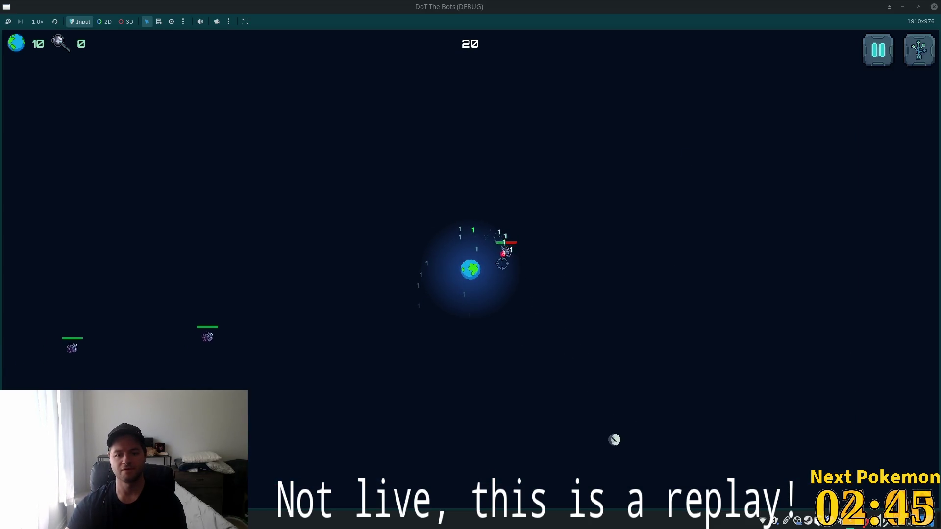
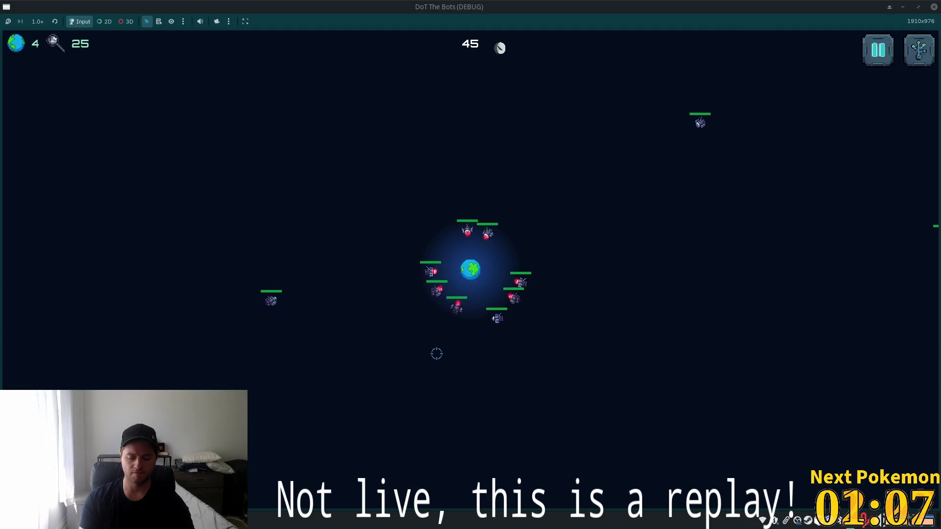
Fire at the bots circling the Earth, sweeping shots across all sides of the screen.
click(472, 217)
click(448, 226)
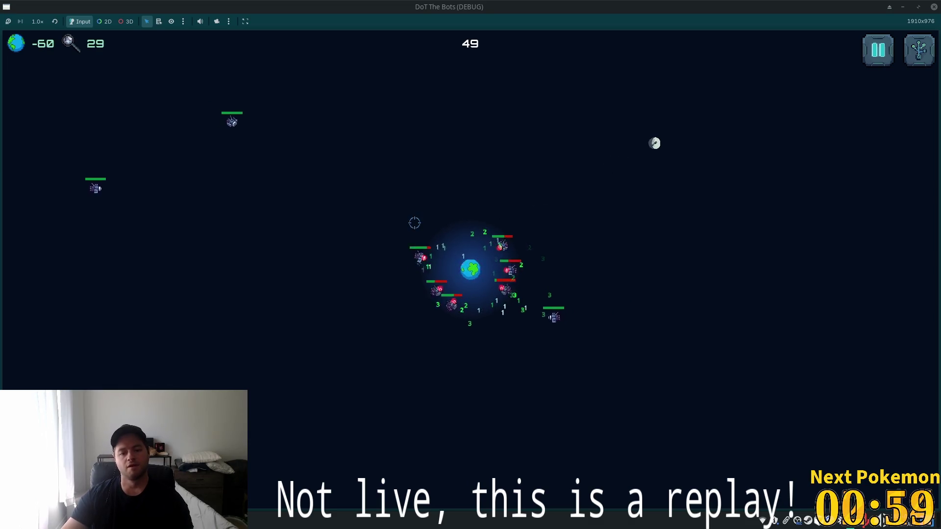
click(272, 140)
click(171, 201)
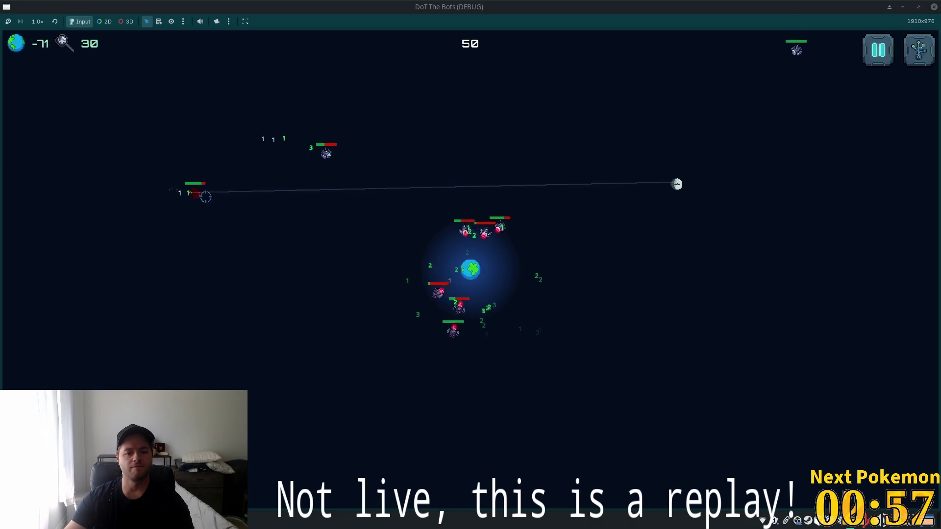
click(517, 287)
click(420, 237)
click(685, 152)
click(450, 101)
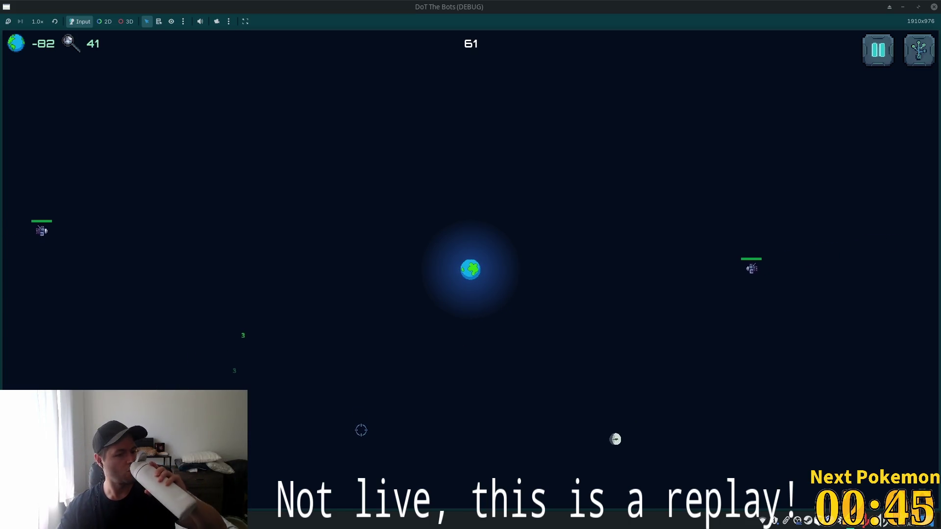
click(677, 278)
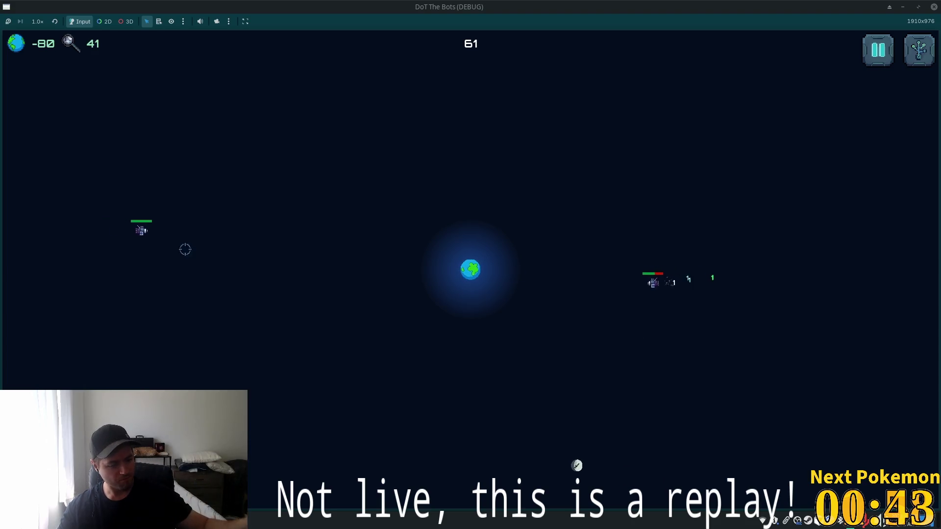
click(190, 228)
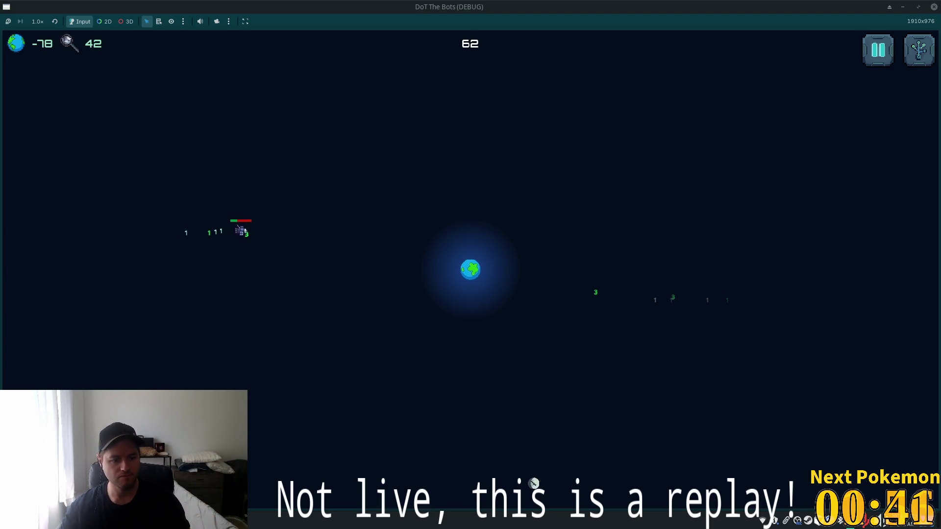
click(882, 138)
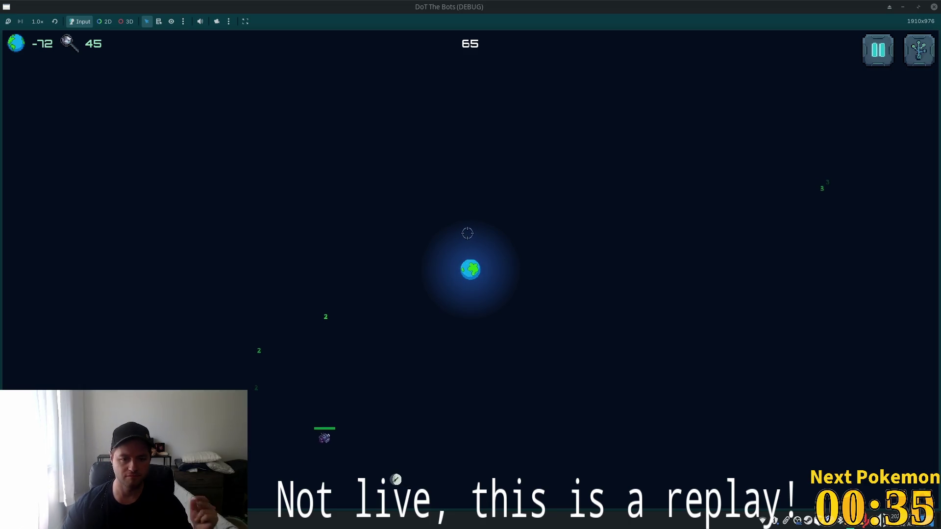
click(385, 331)
click(572, 131)
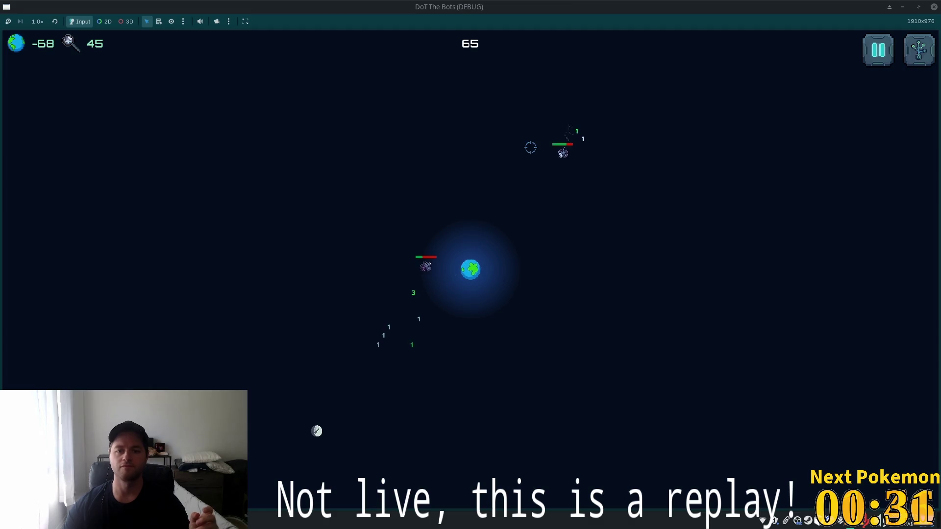
Leave the game for the moon.gd script in Cursor and scroll down through it.
key(alt+Tab)
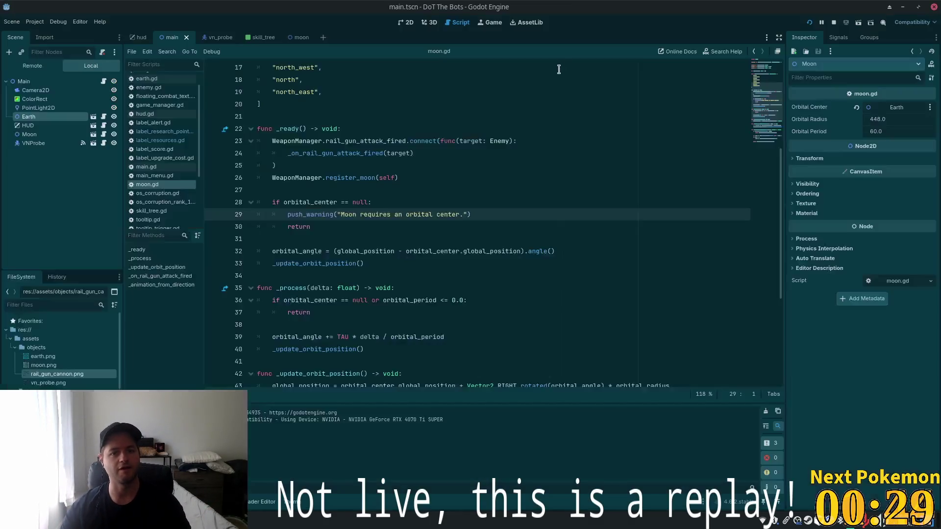
key(alt+Tab)
scroll(826, 399, down, 1)
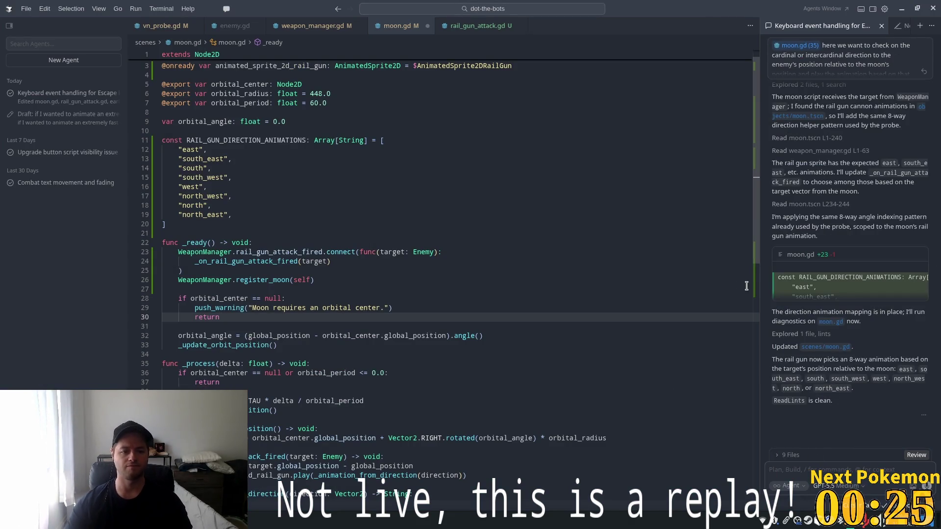
Ask the Cursor agent to make the rail gun rotate slightly toward its target.
text(A)
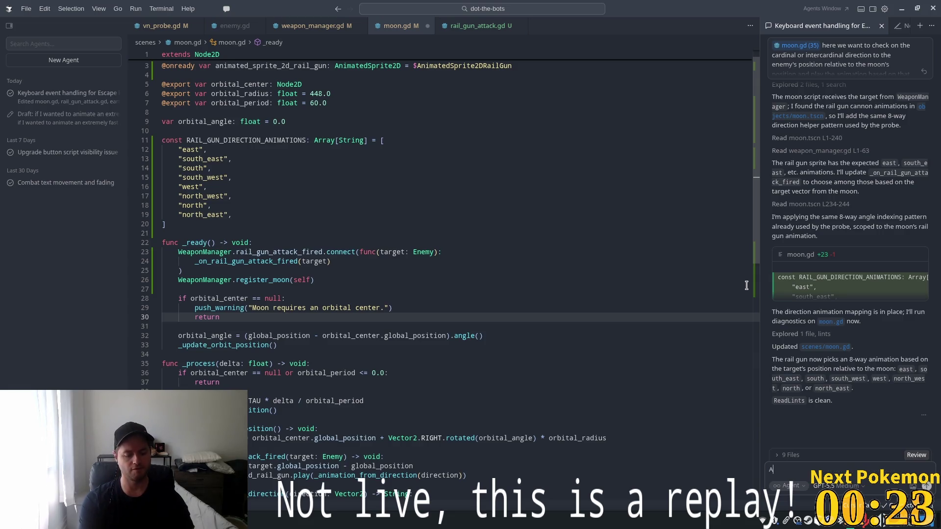
text(fter )
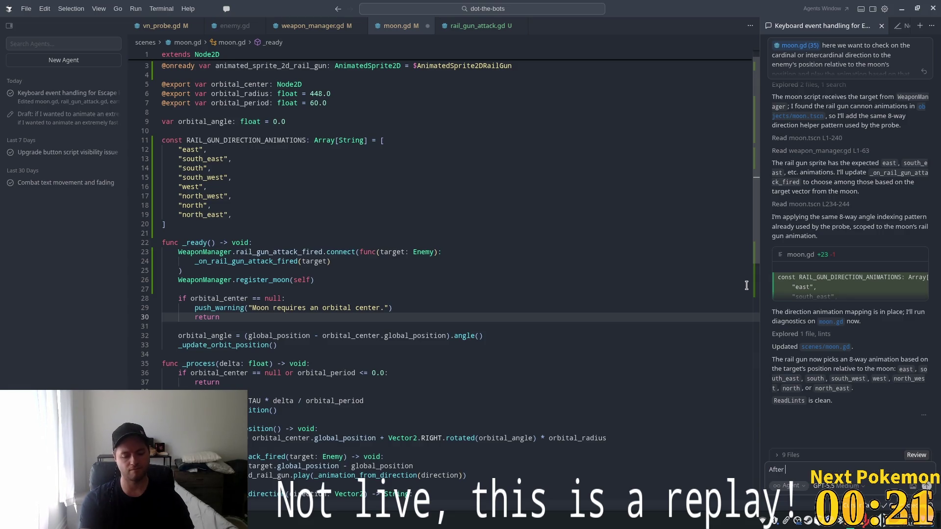
text(update)
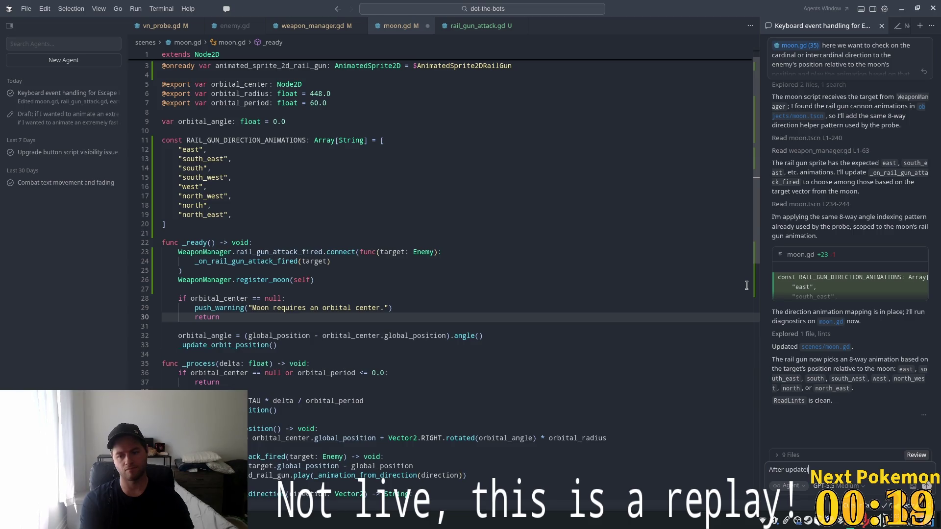
key(BackSpace)
text(ing the an)
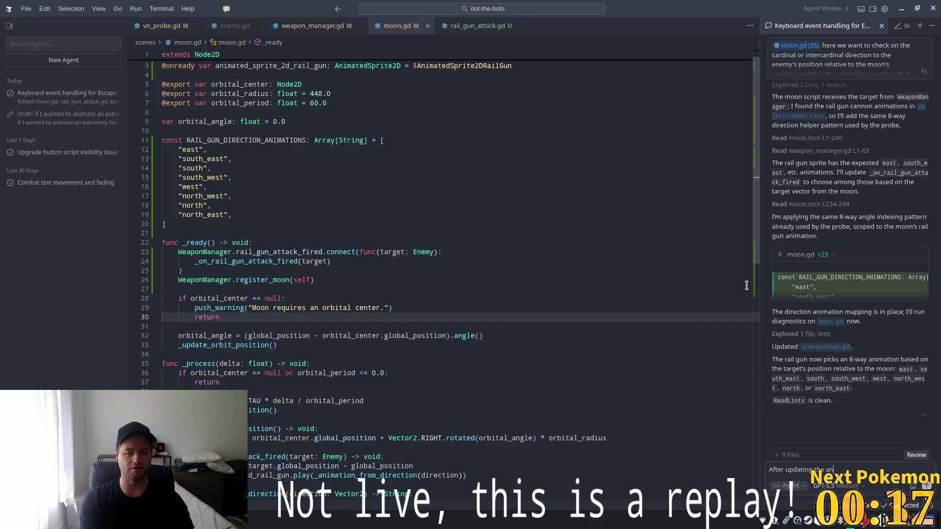
text(ion d)
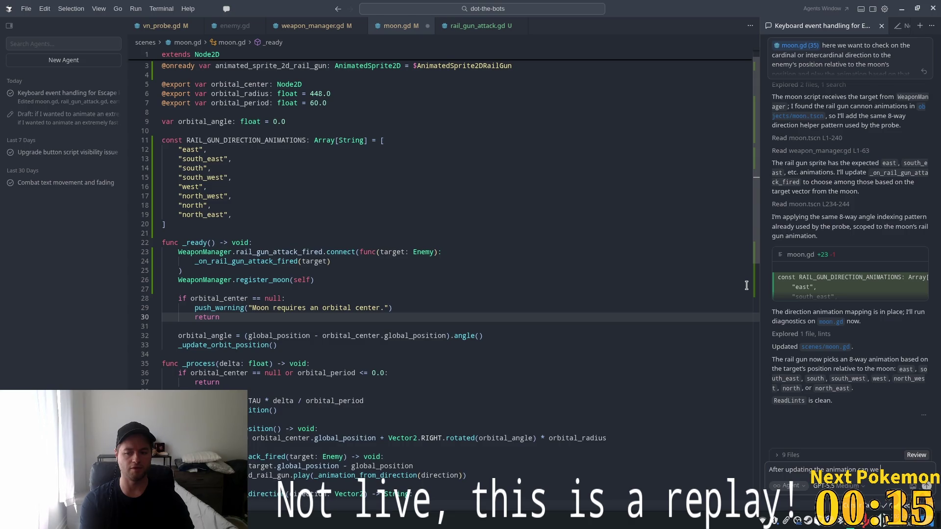
text( o )
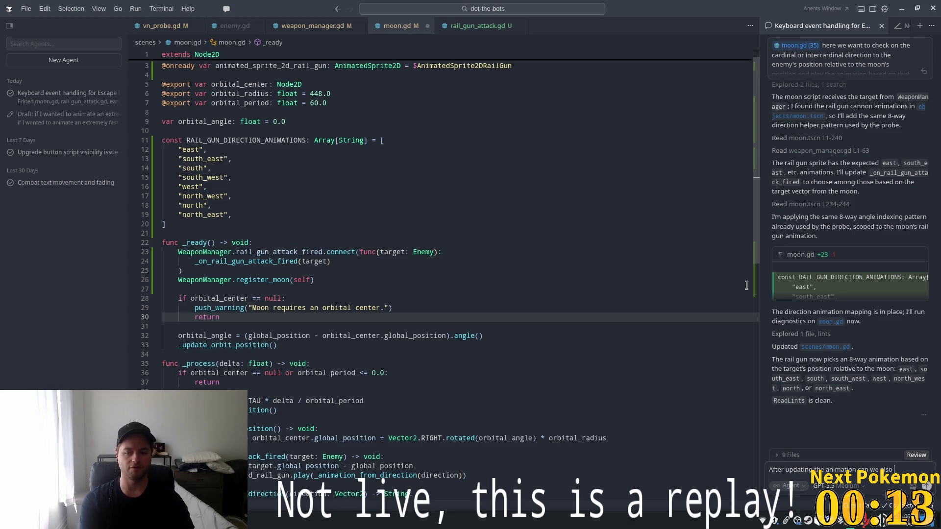
text(rotate)
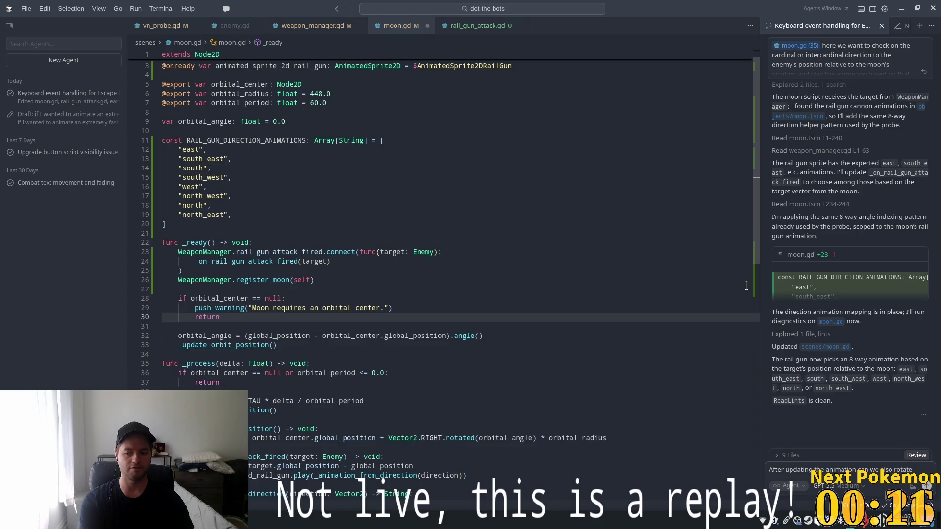
text(ly towar)
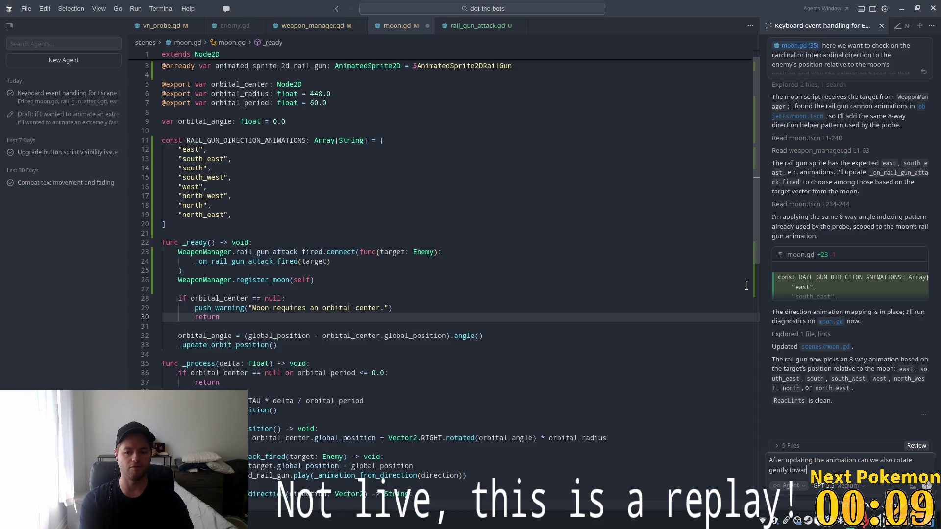
text( the trget)
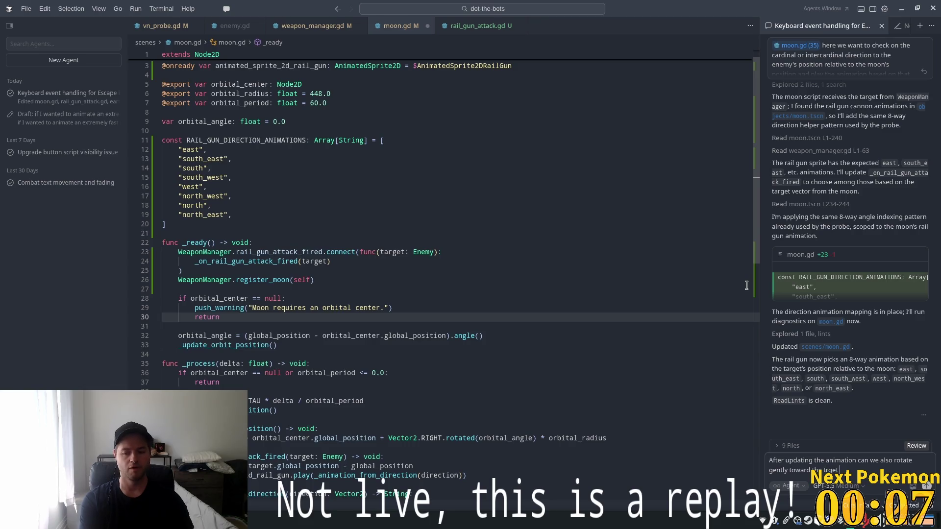
key(BackSpace)
text(arg)
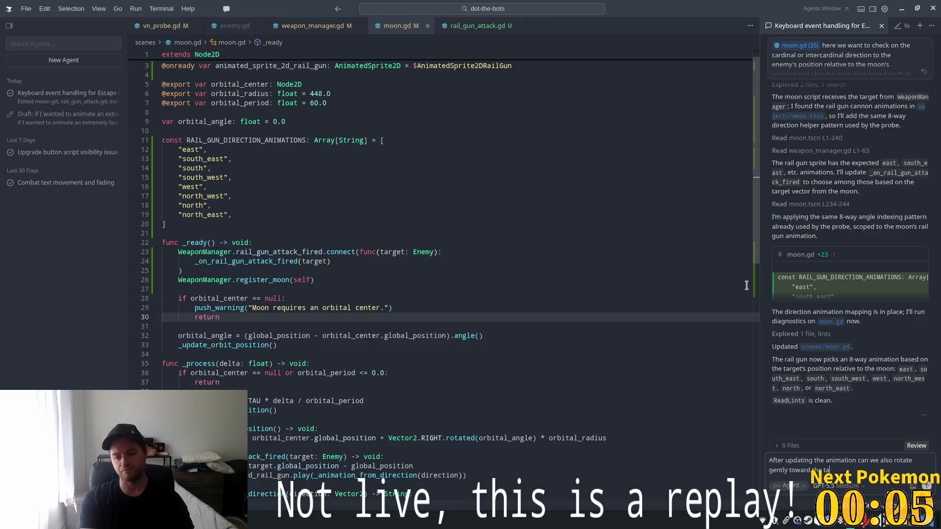
text(et.)
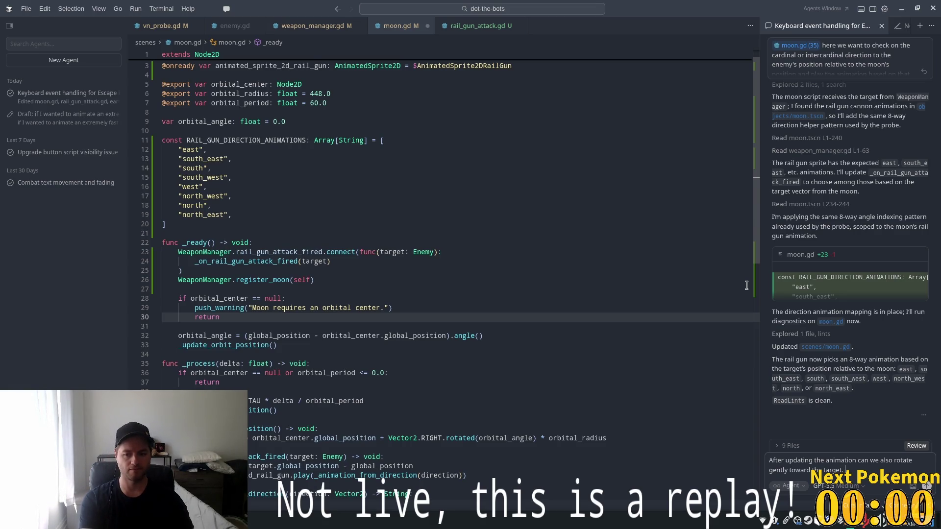
text( You can look at)
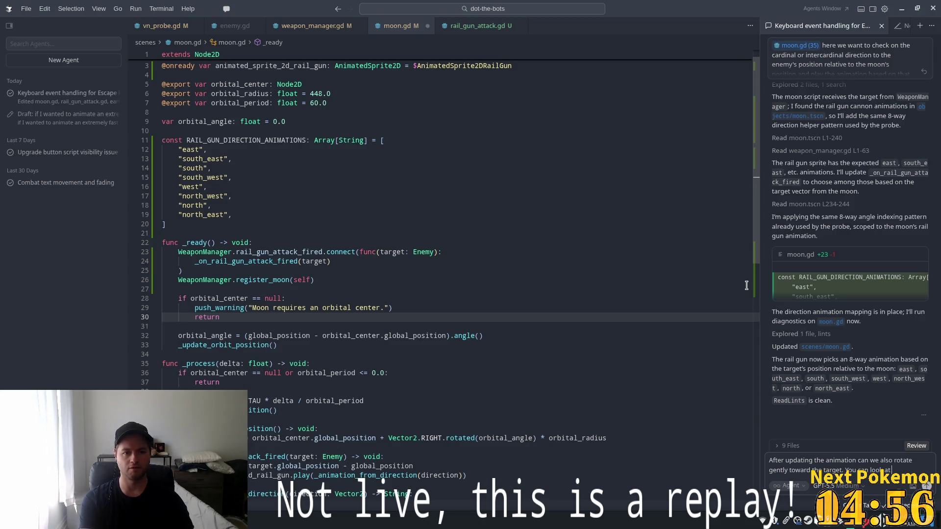
text( vn)
text(_probe.g)
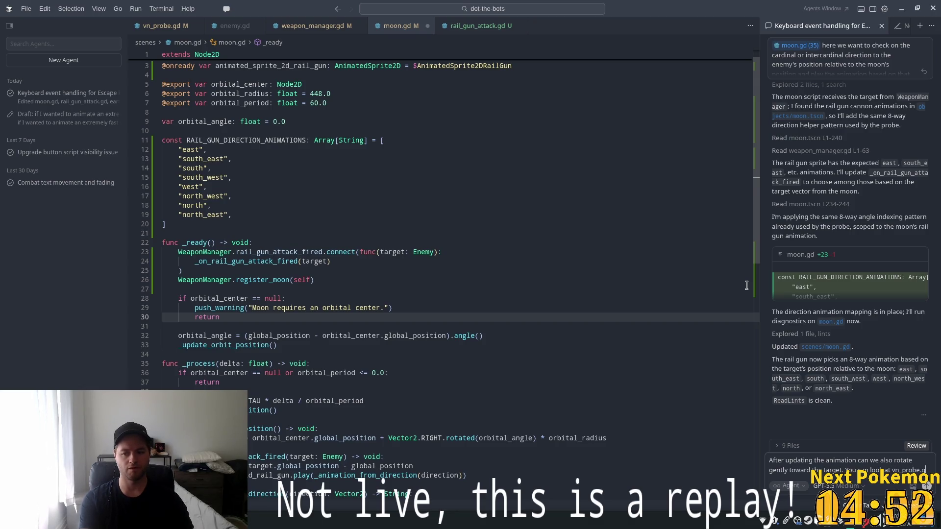
text(.)
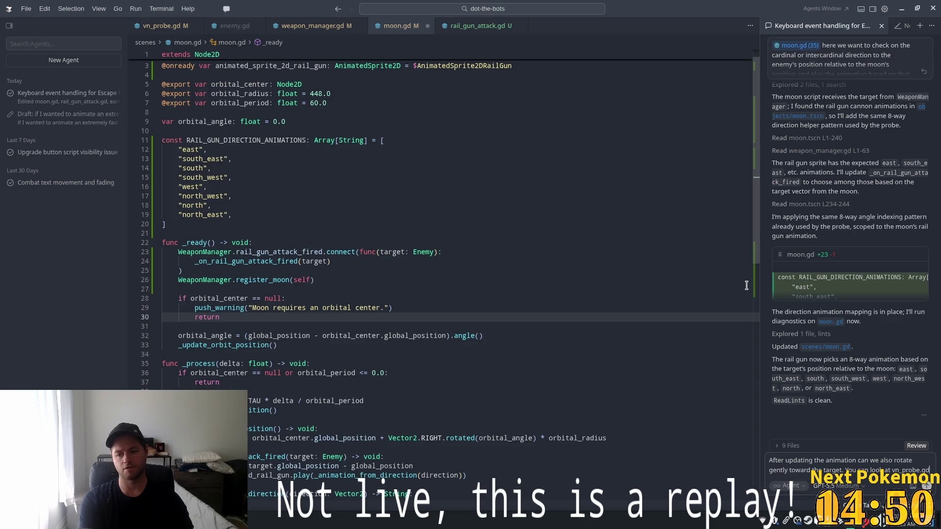
text( to ge)
text(t some )
text(p)
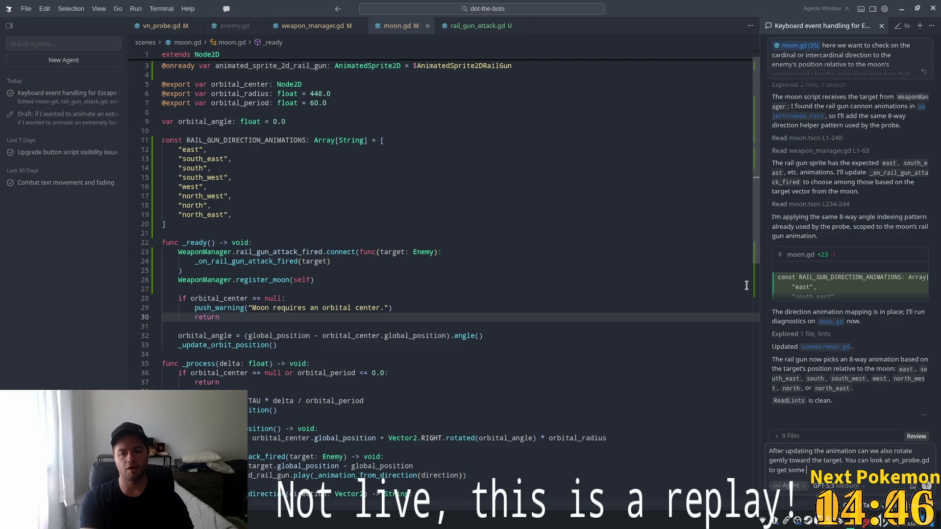
text(implementation inspo)
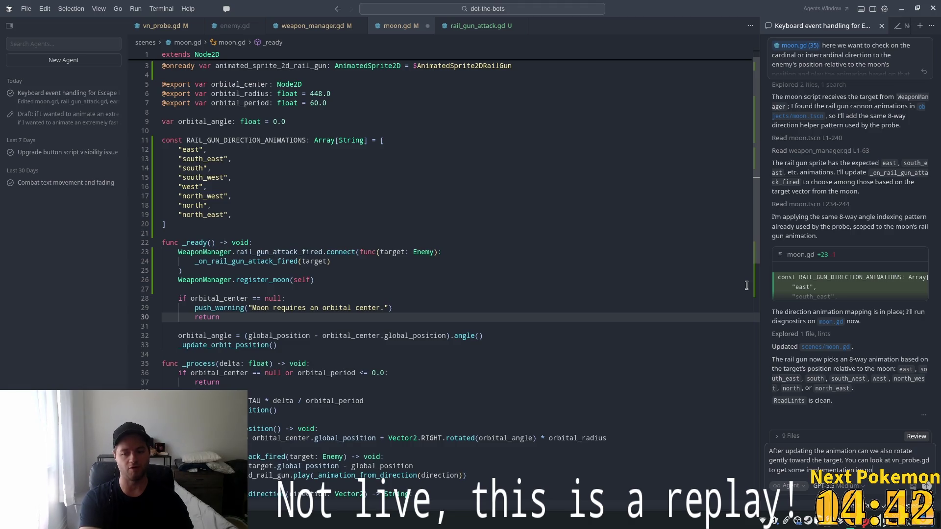
key(Return)
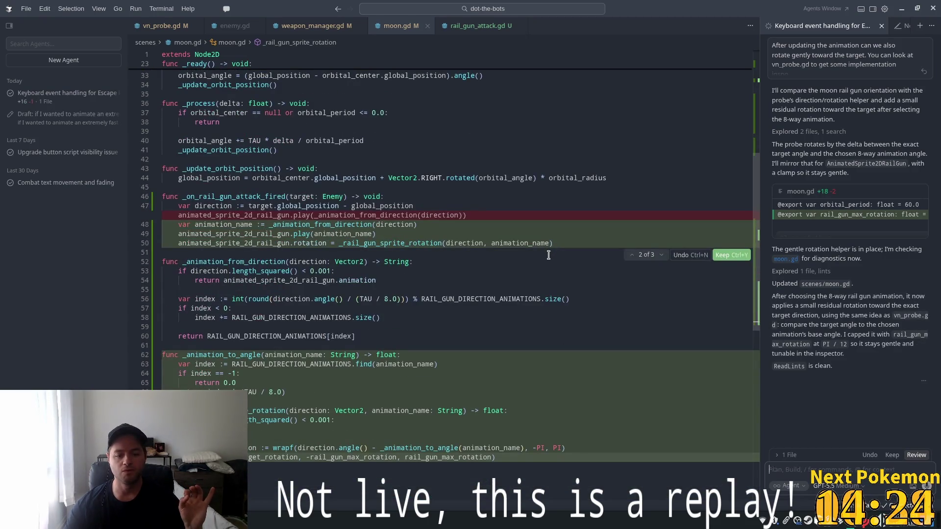
Keep the agent's rotation changes to moon.gd and run the game from Godot with F5.
scroll(545, 259, down, 2)
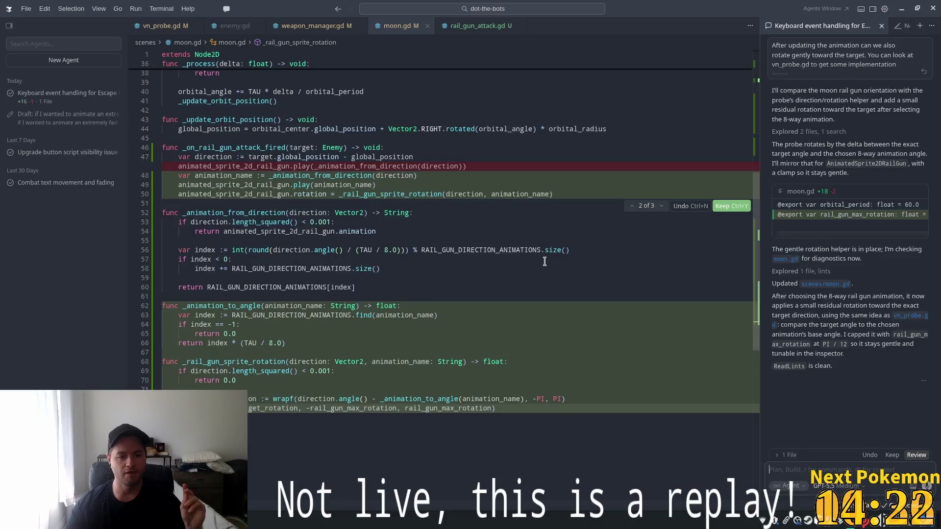
click(891, 455)
key(alt+Tab)
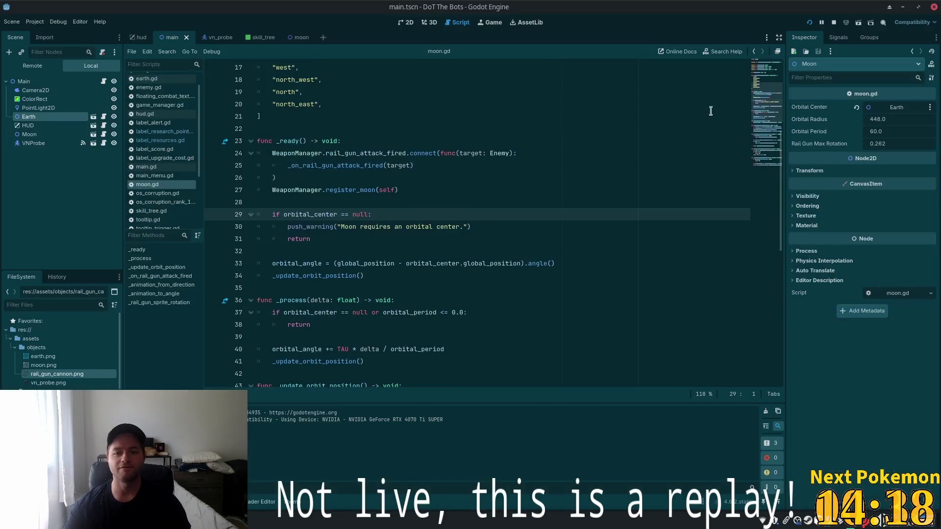
key(F5)
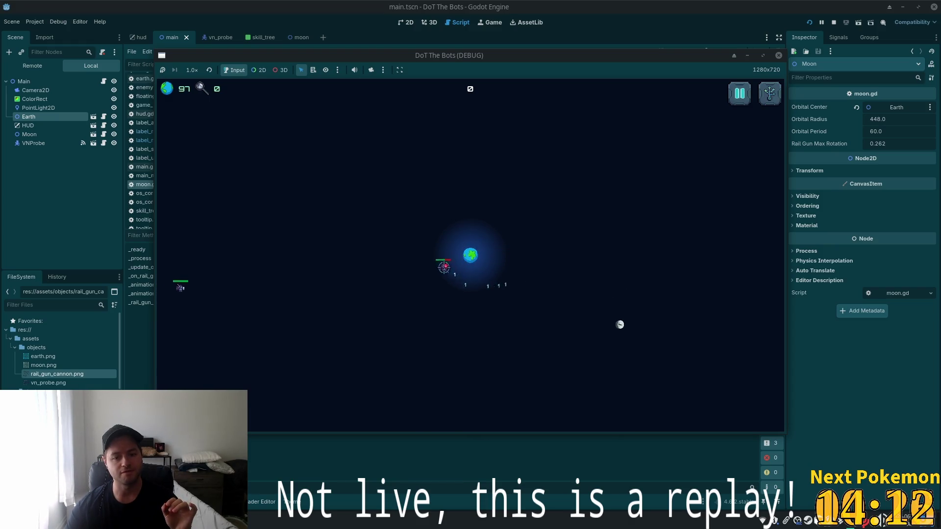
Fire the rail gun at enemies all around Earth to check how it aims and rotates.
click(439, 247)
click(463, 231)
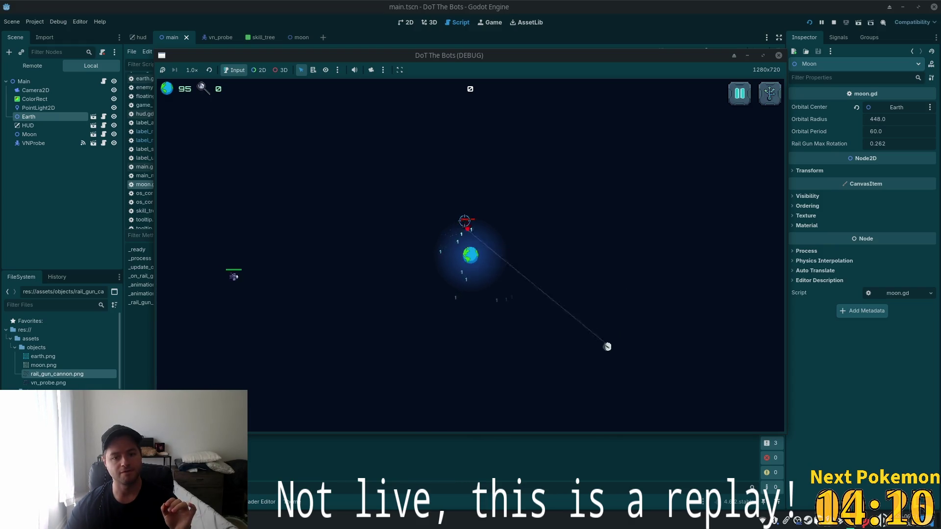
click(267, 264)
click(316, 253)
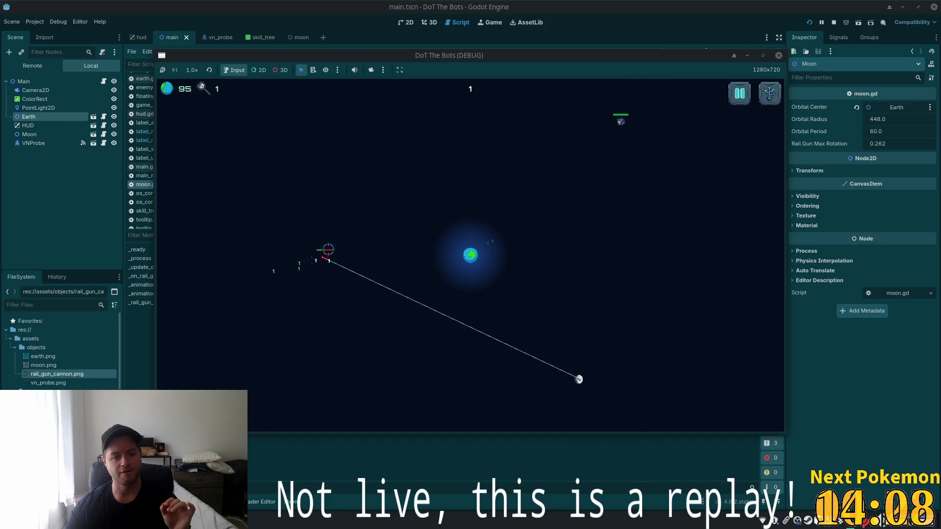
click(355, 252)
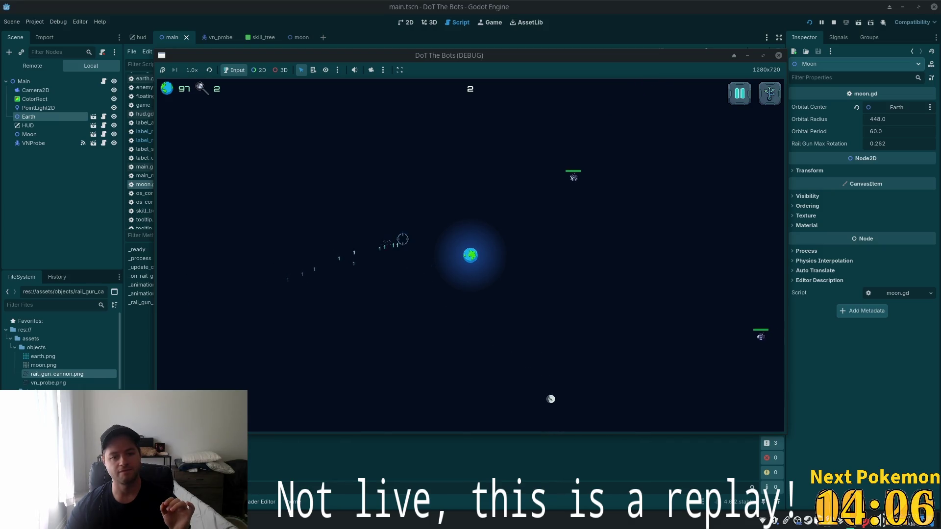
click(548, 196)
click(521, 241)
click(513, 246)
click(494, 269)
click(637, 314)
click(618, 311)
click(600, 308)
click(583, 304)
click(420, 306)
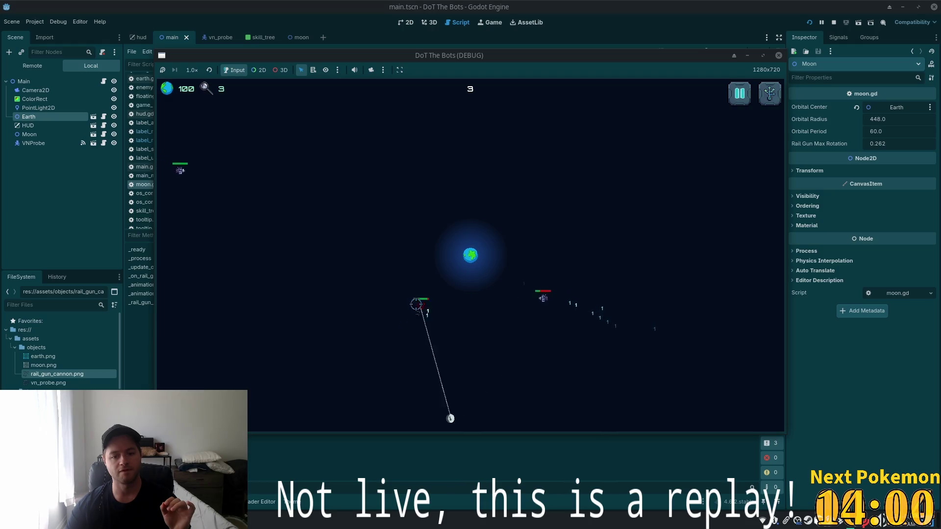
click(426, 287)
click(462, 274)
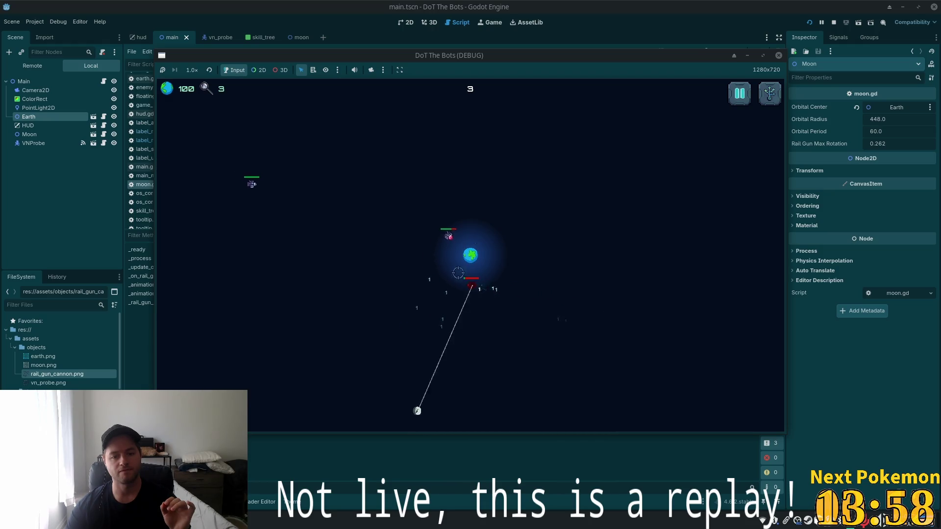
click(493, 267)
click(625, 297)
click(616, 305)
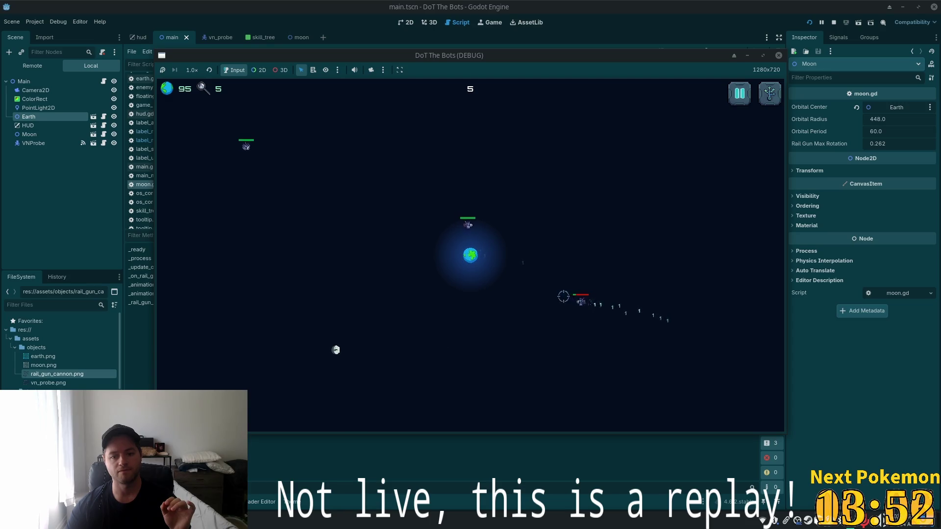
click(498, 246)
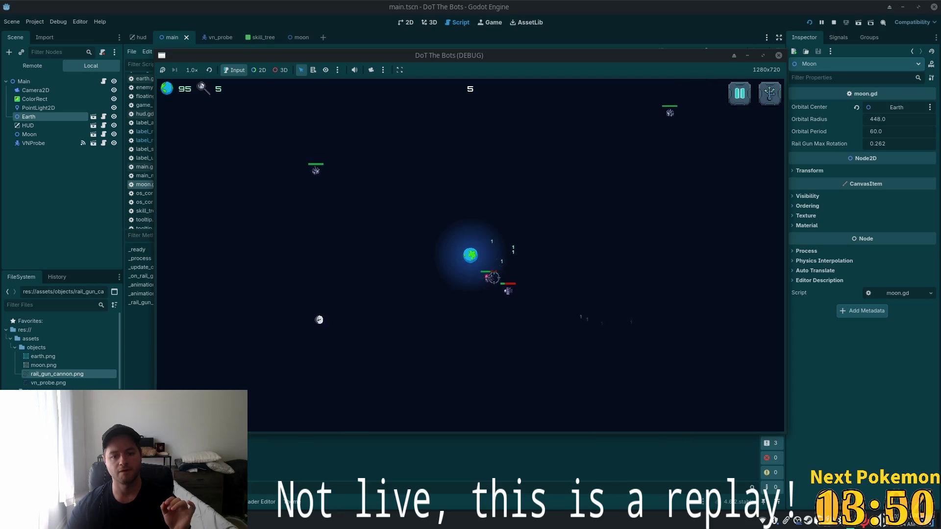
click(444, 289)
click(439, 254)
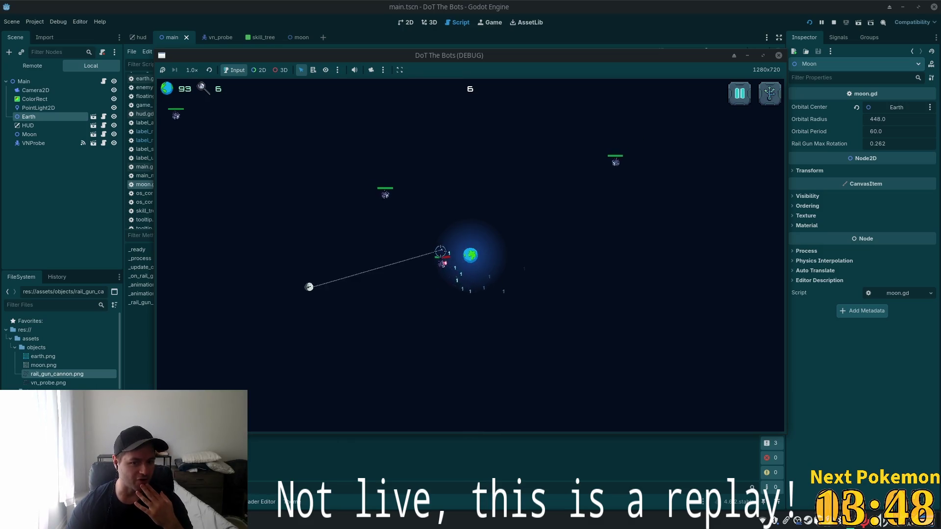
click(429, 210)
click(451, 211)
click(474, 219)
click(519, 241)
click(512, 255)
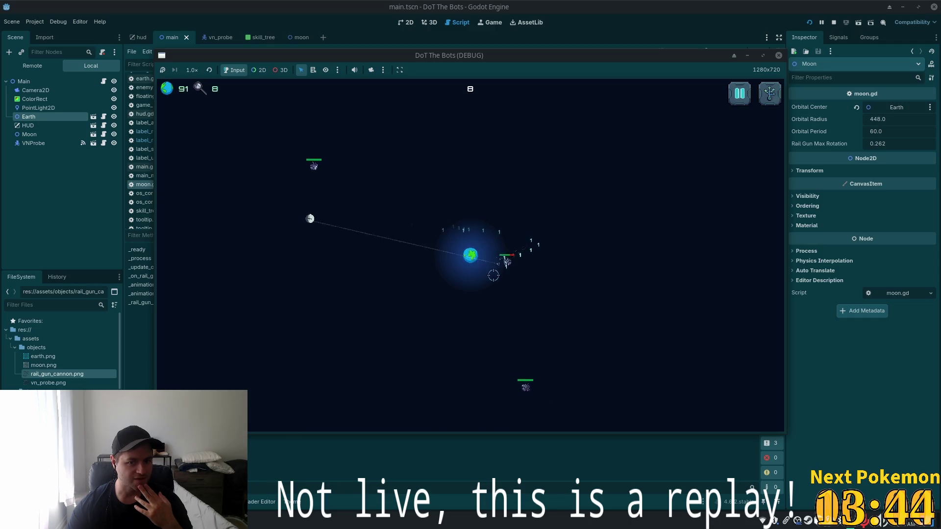
click(497, 269)
click(480, 288)
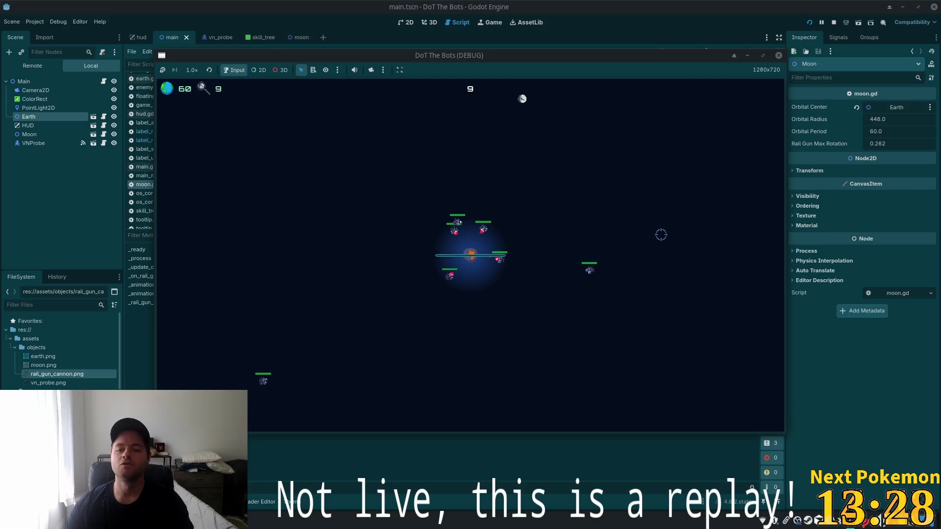
Open the skill tree, pause with Escape, and quit the test game.
key(Tab)
key(Escape)
key(Escape)
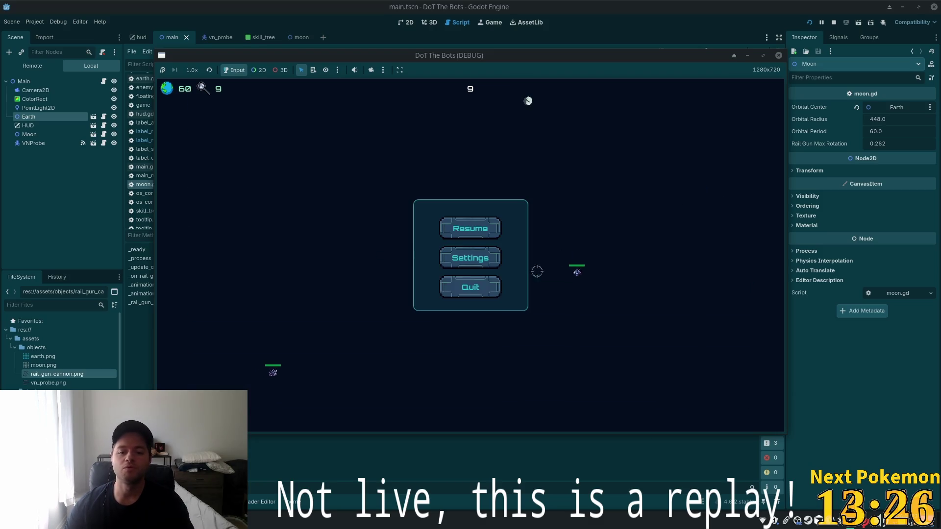
click(466, 289)
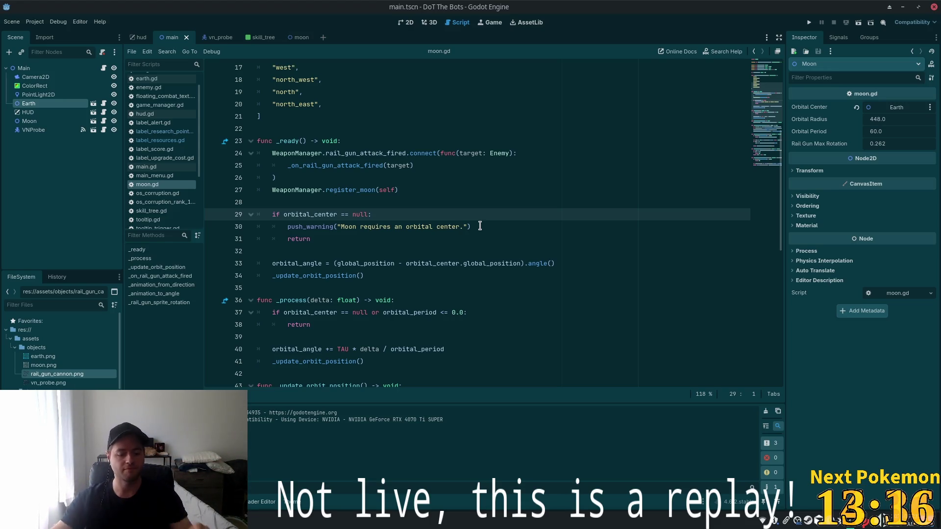
Switch from Godot to Cursor to view moon.gd's rail gun rotation code.
key(alt+Tab)
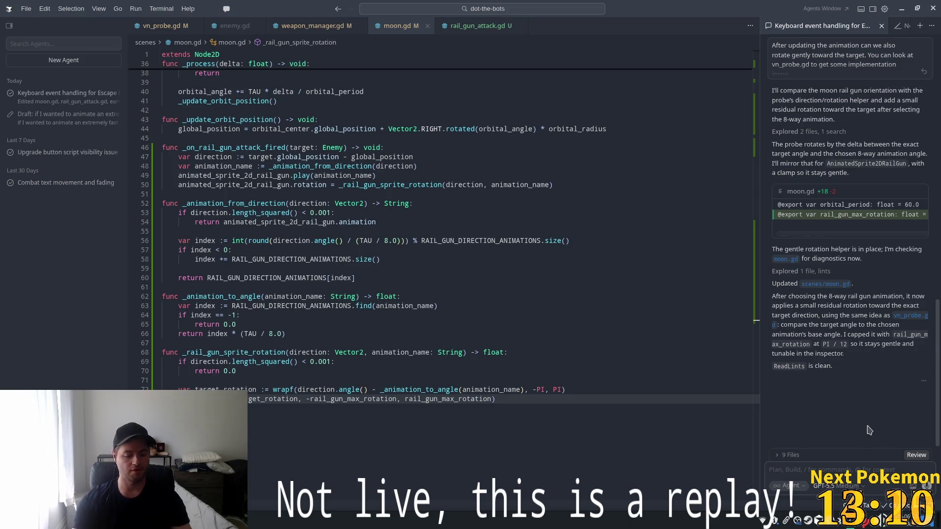
Ask the agent to base rail gun rotation and animation on the mouse position, and whether that's resource intensive.
text(Th)
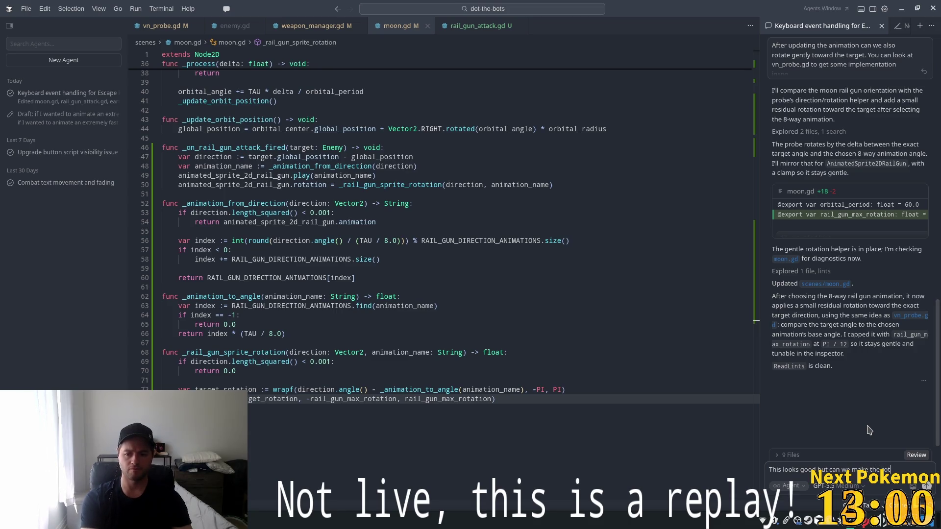
text(ation and an)
text(imation update based on the mouse position ins)
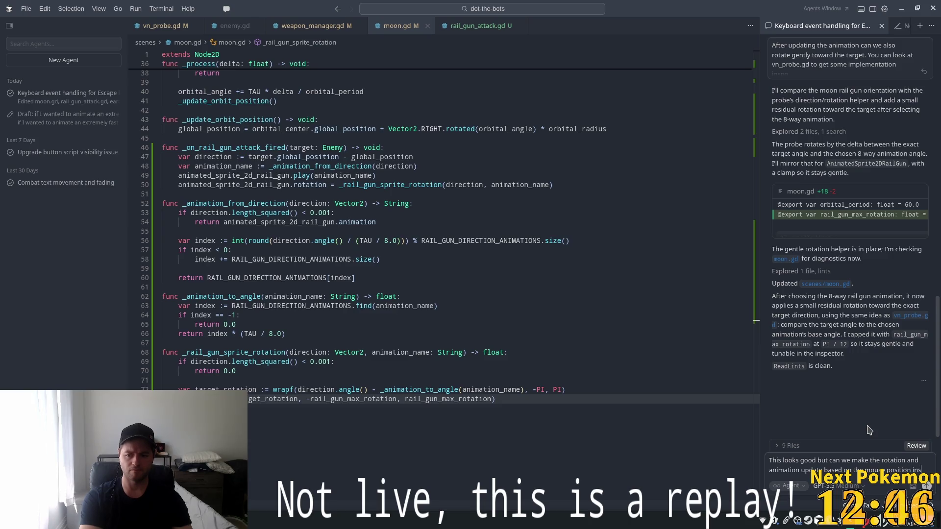
text(tead)
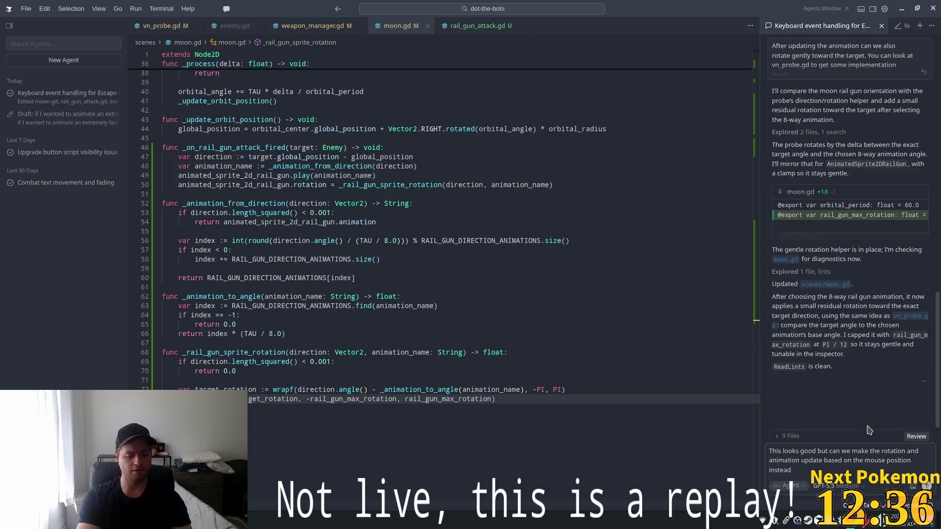
text( of the at)
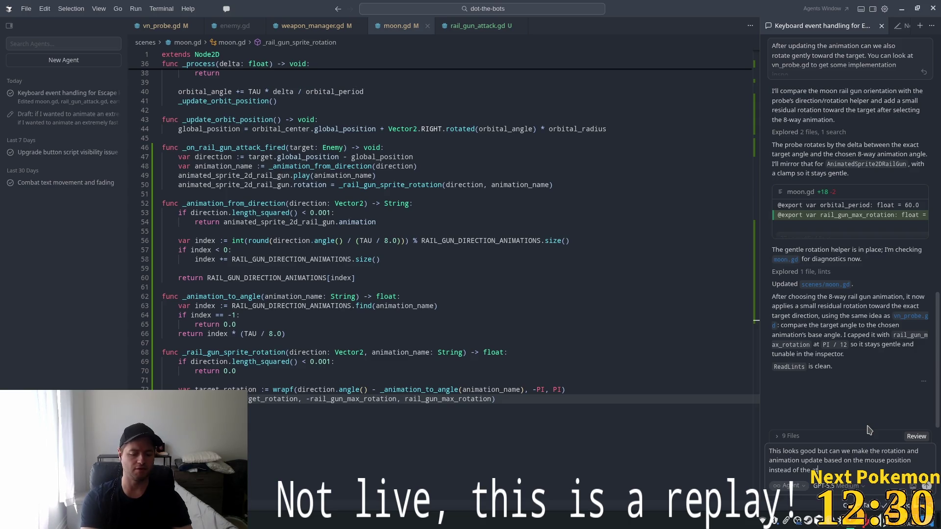
text(ack target)
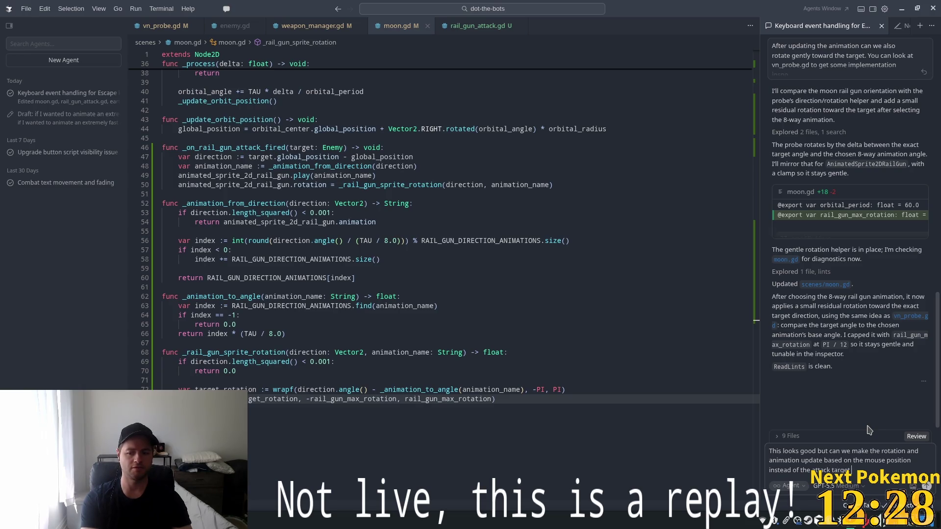
text( on attack. Would t)
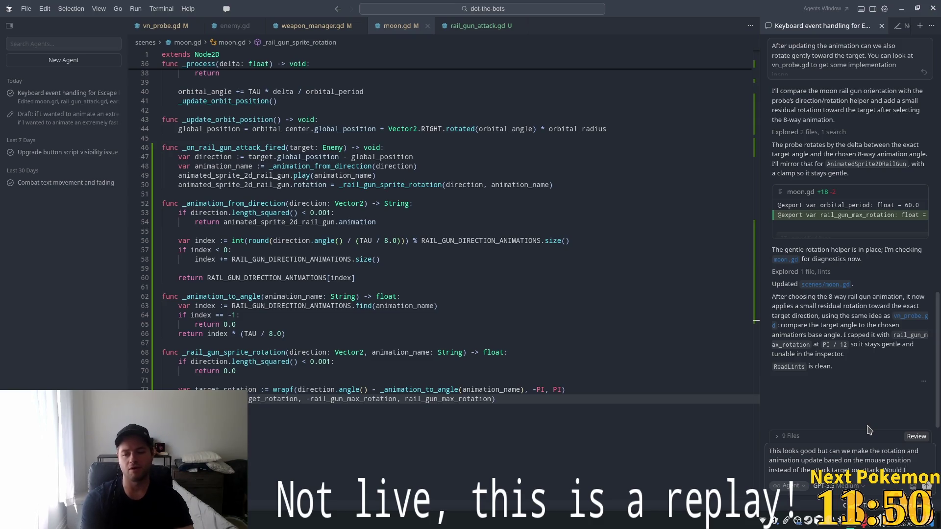
text(hat be o)
text(verly resource intensive)
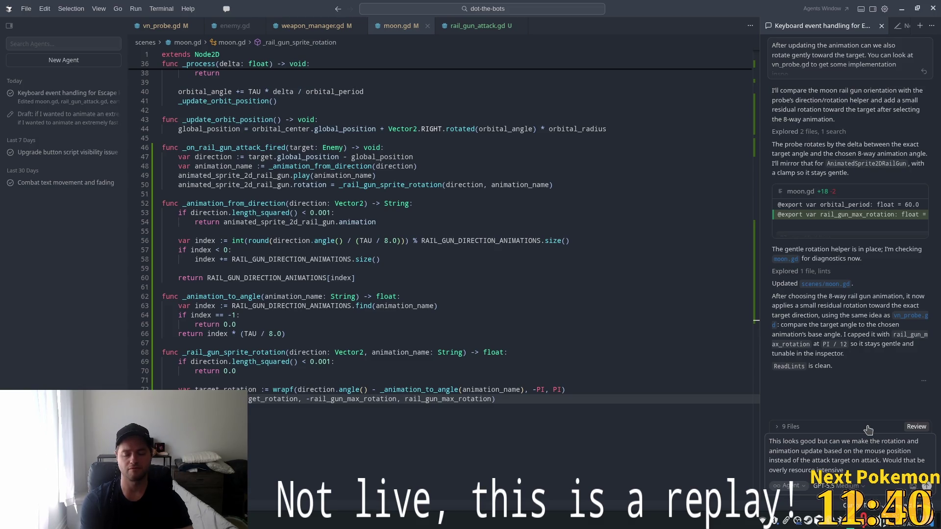
text(or would it be negligable?)
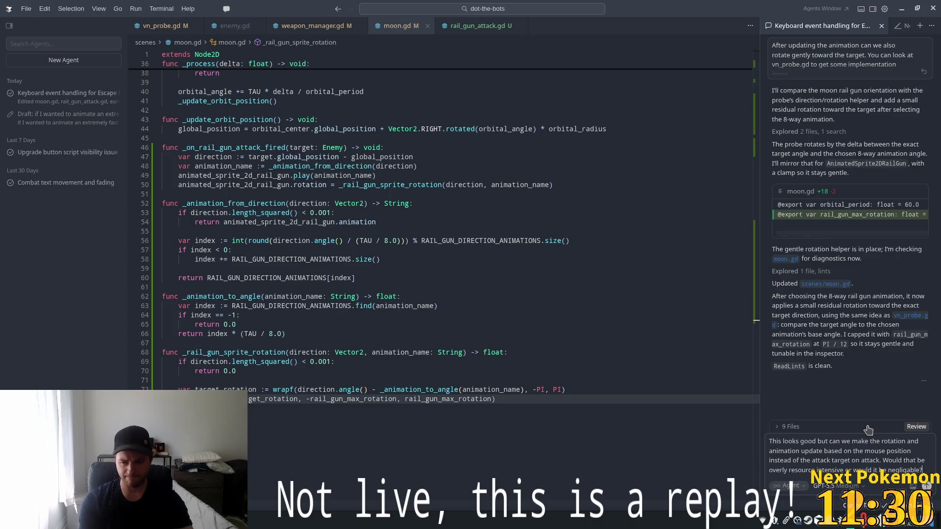
key(Return)
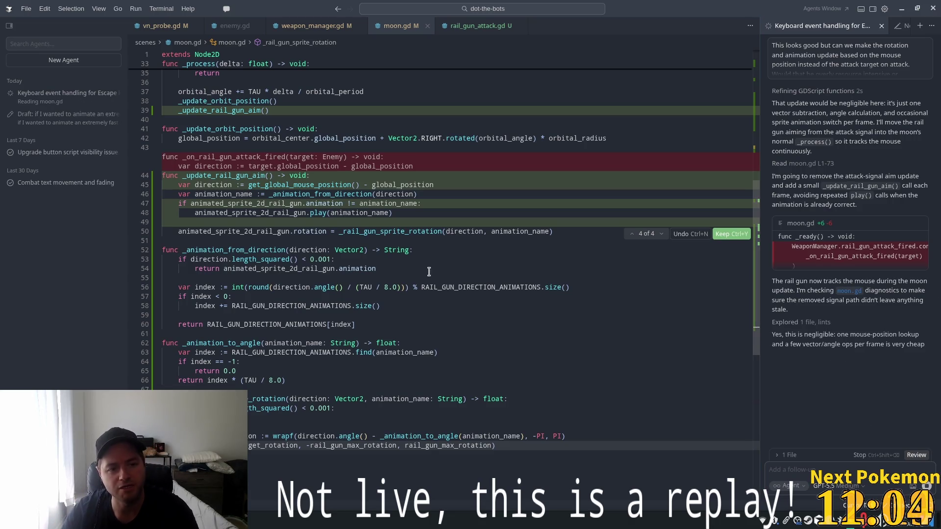
Review the agent's per-frame mouse-aiming diff in moon.gd and keep it.
scroll(395, 283, up, 5)
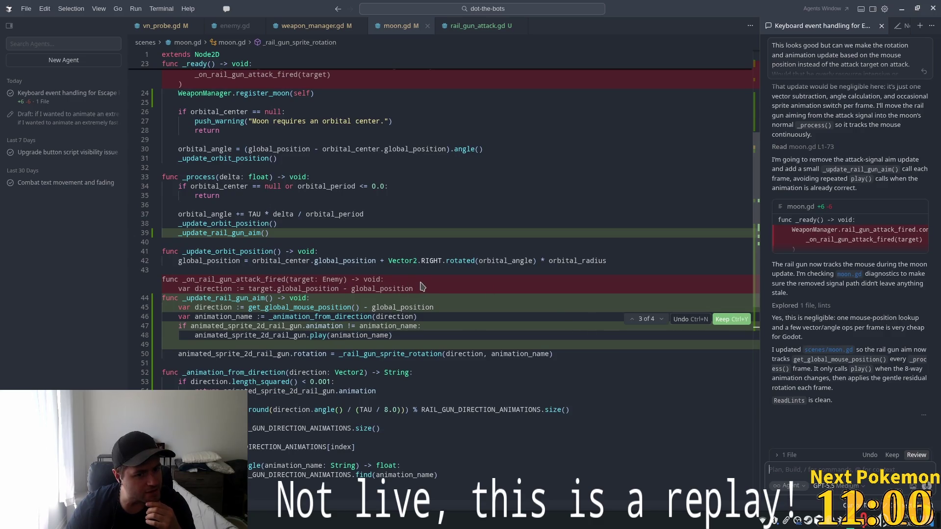
scroll(421, 286, down, 2)
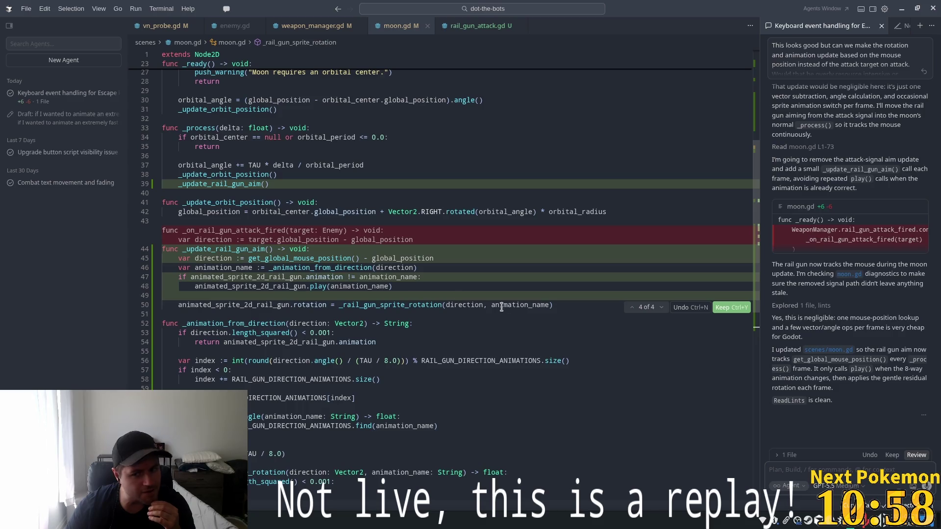
scroll(822, 297, up, 3)
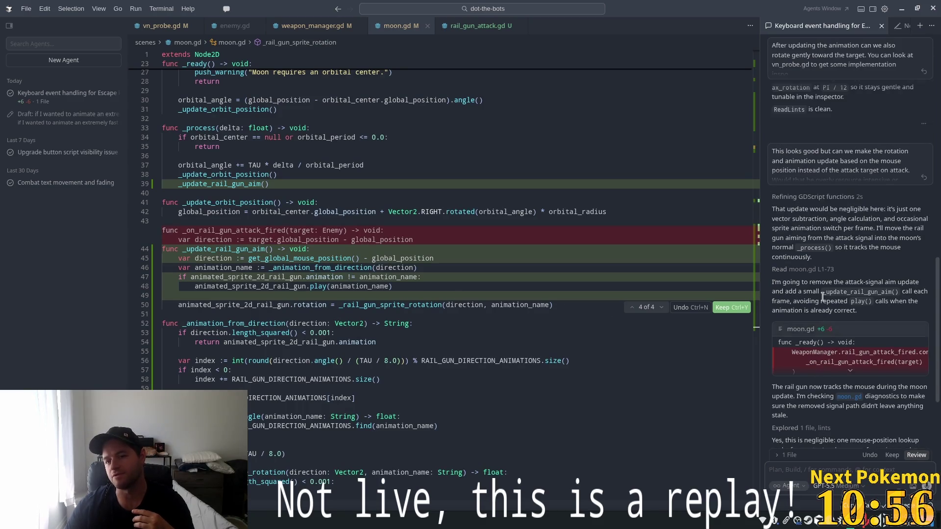
scroll(822, 297, up, 5)
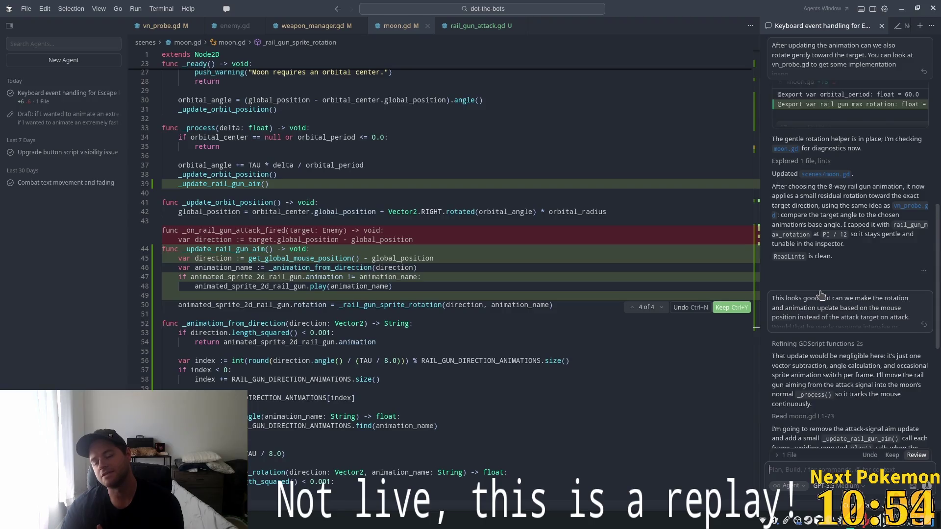
scroll(822, 295, down, 4)
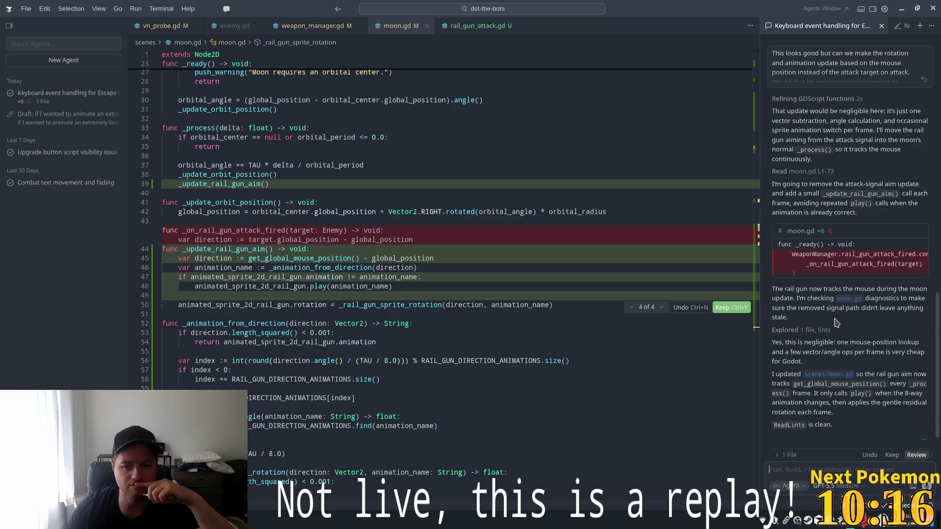
click(888, 455)
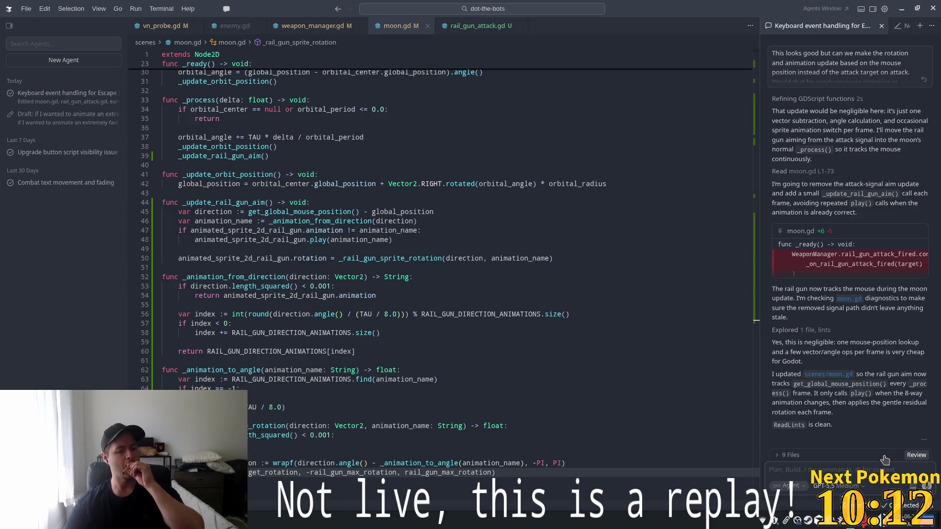
Launch DoT The Bots from Godot with F5 to test the mouse-aimed rail gun.
click(529, 231)
key(alt+Tab)
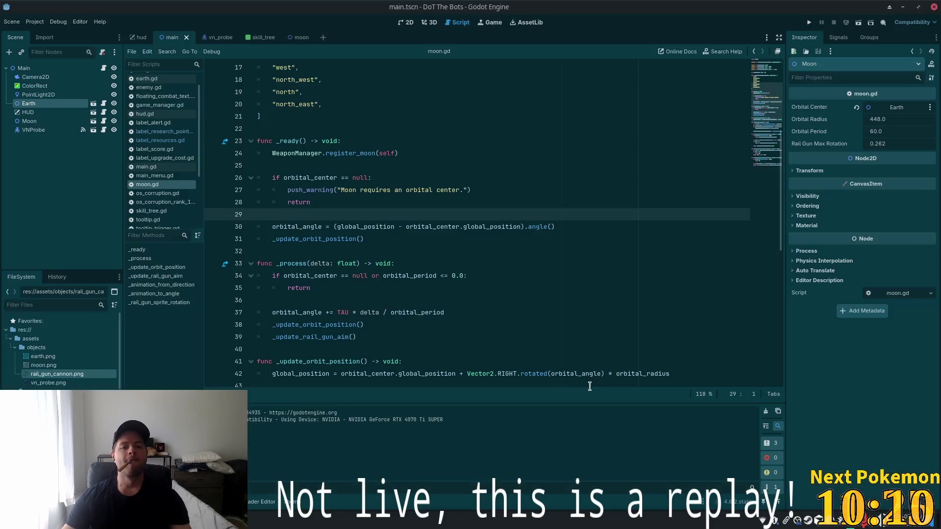
key(F5)
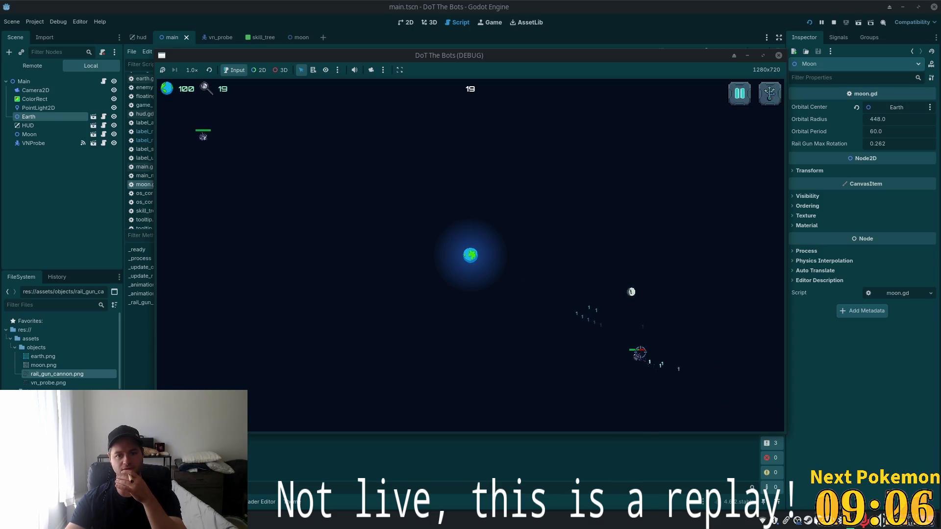
Buy the OS Corruption upgrade for 20 points in the skill tree, then close the panel.
key(Tab)
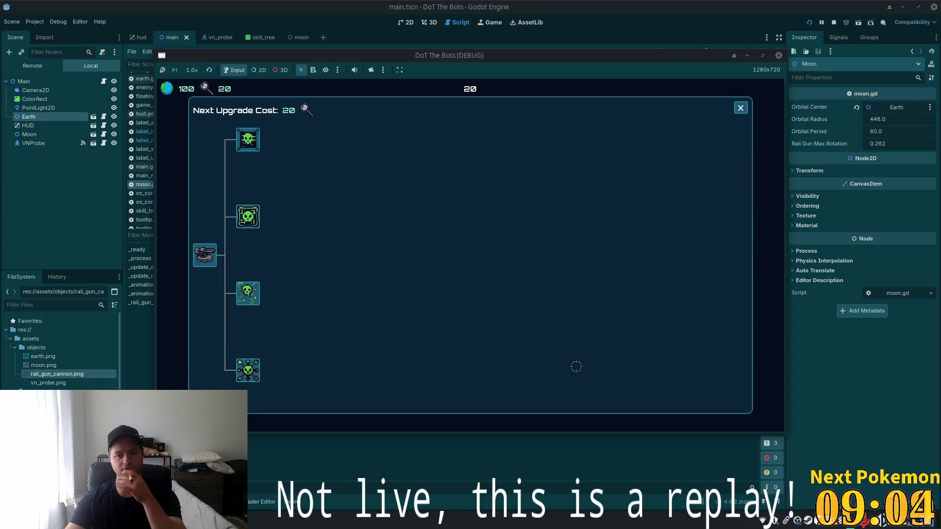
click(249, 150)
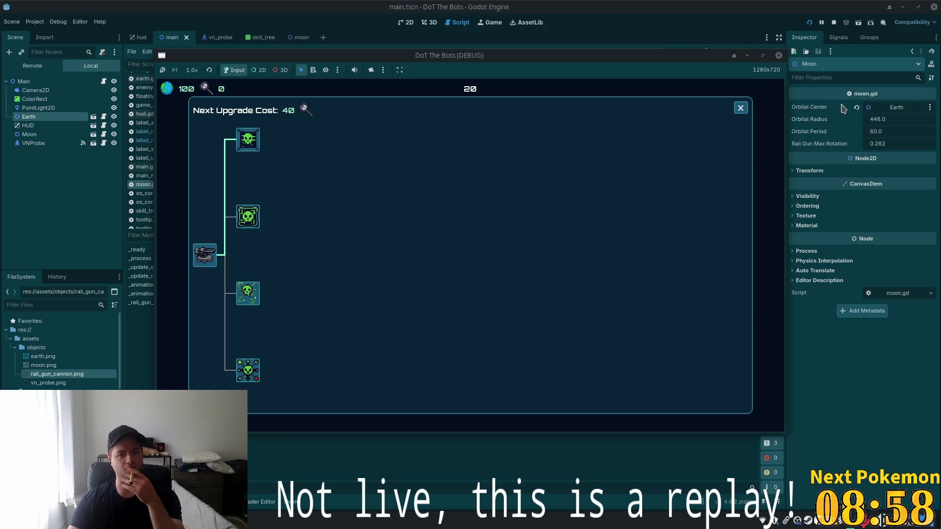
click(740, 109)
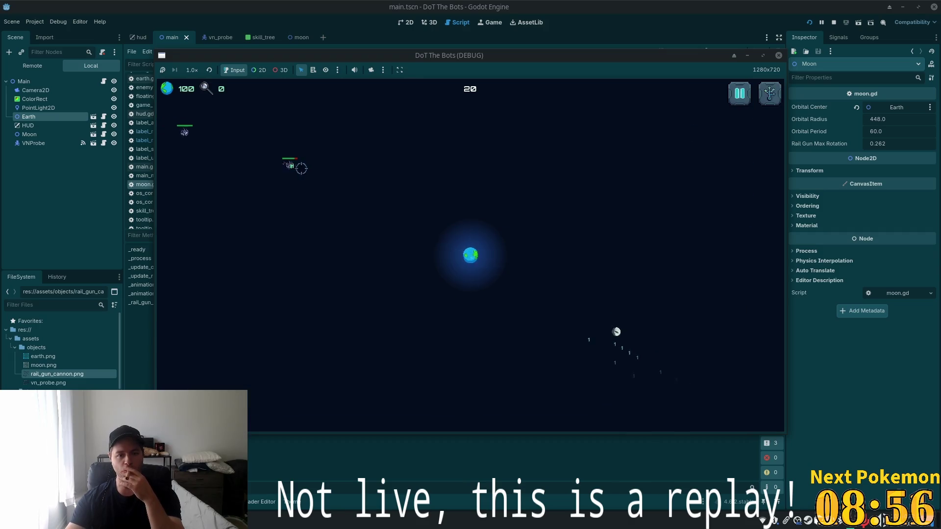